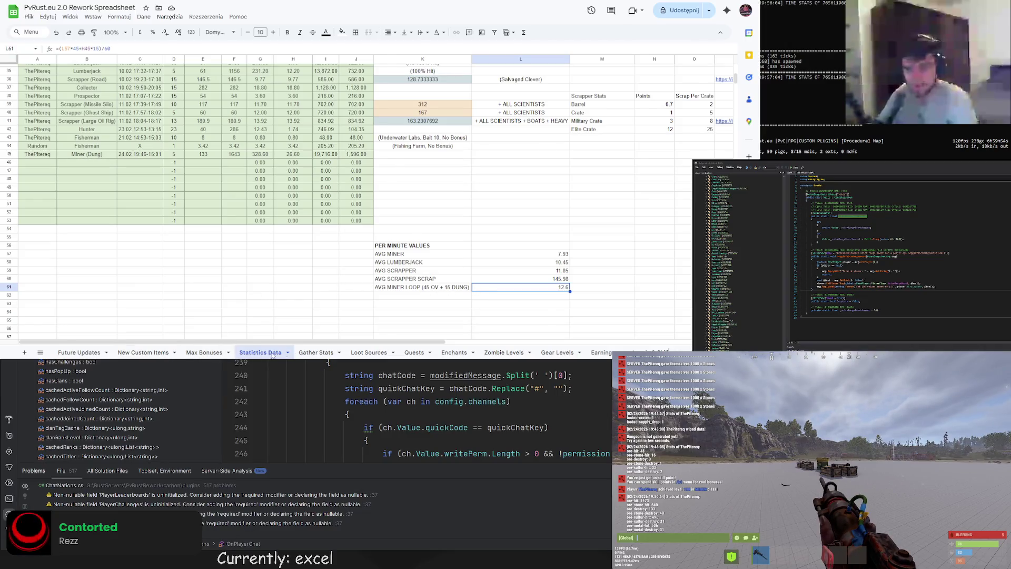
On the Gather Stats sheet, review the column B resource formulas and the contents of A1
left_click(311, 352)
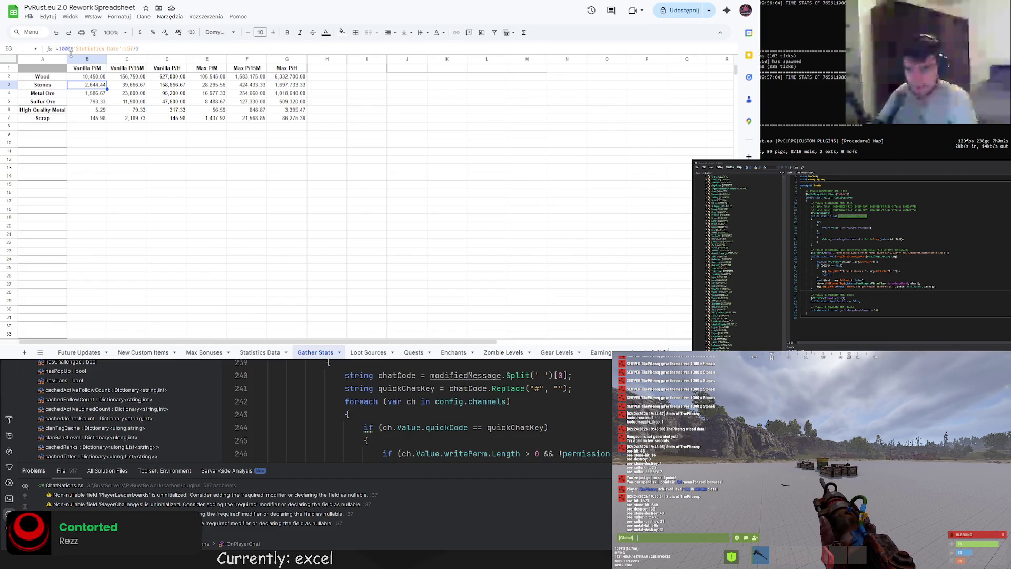
left_click(94, 93)
key("Down")
key("Up")
key("Up")
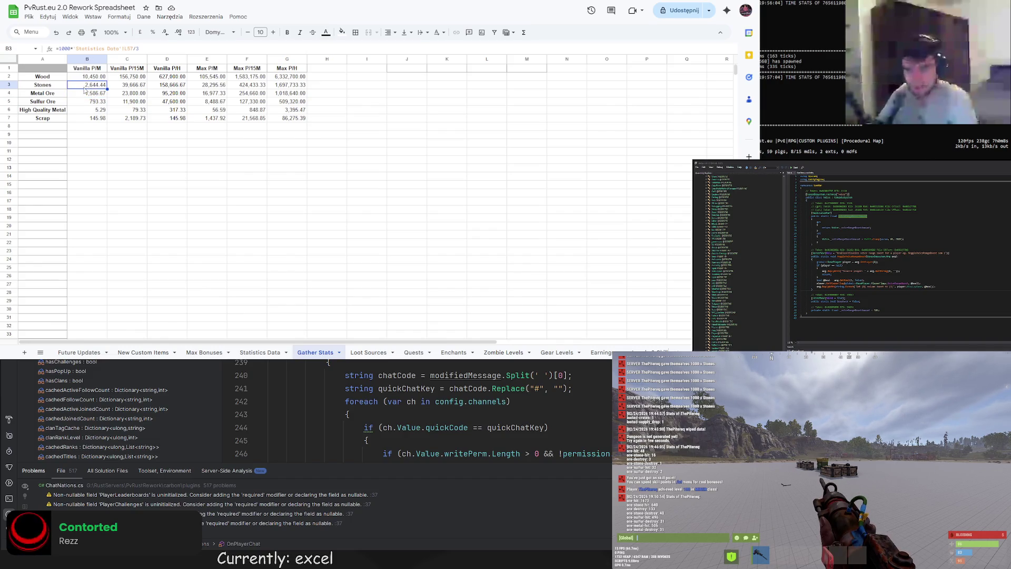
left_click(100, 110)
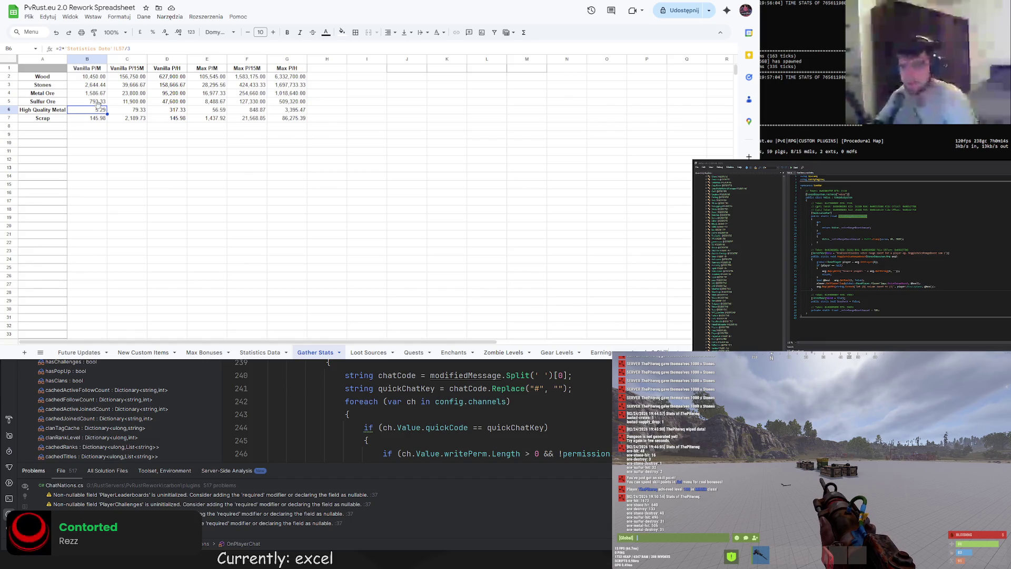
left_click(96, 86)
left_click(96, 94)
left_click(96, 105)
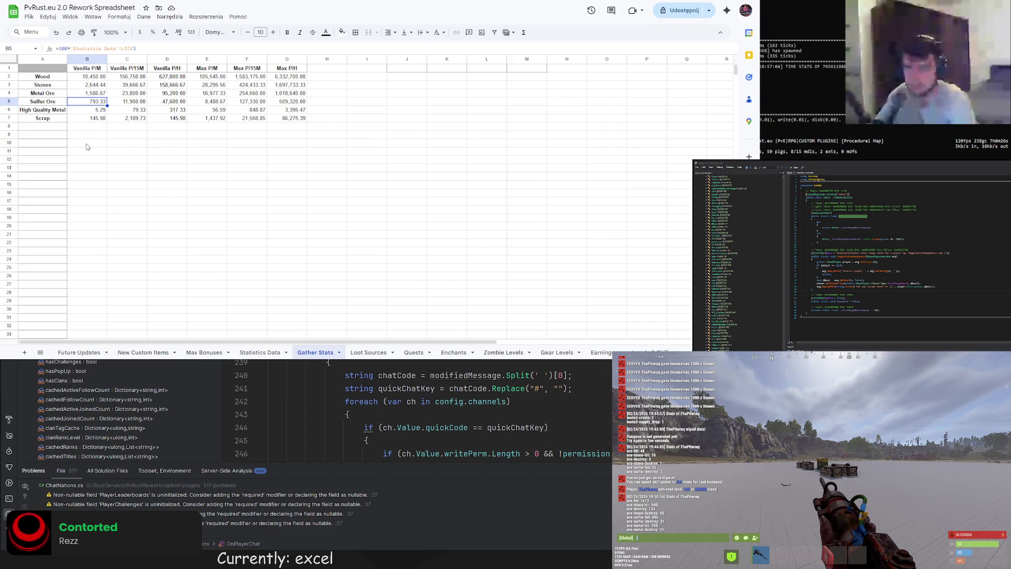
left_click(50, 68)
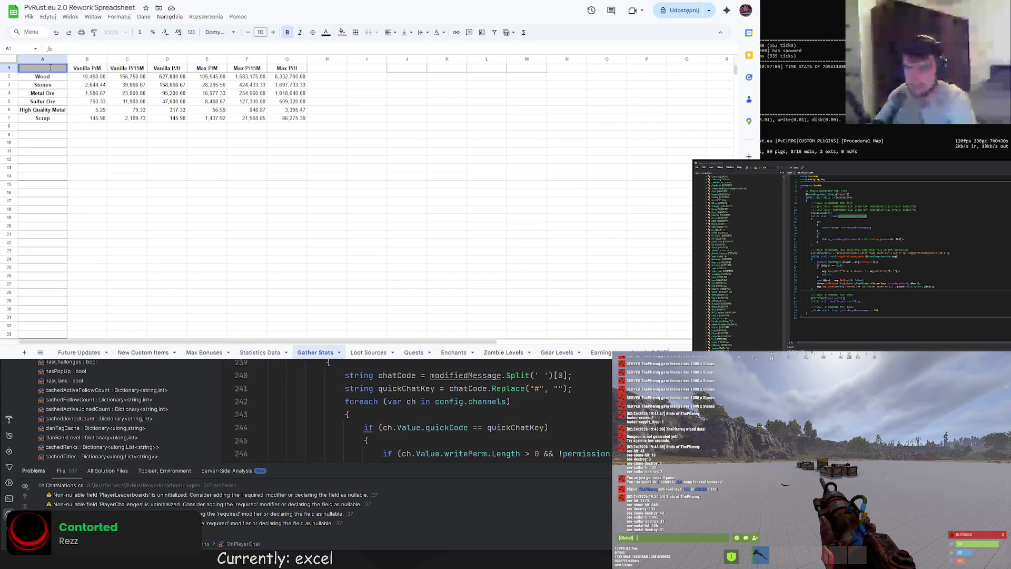
Start rewriting B3's Stones formula by inserting IF($A1 after =1000*
left_click(91, 89)
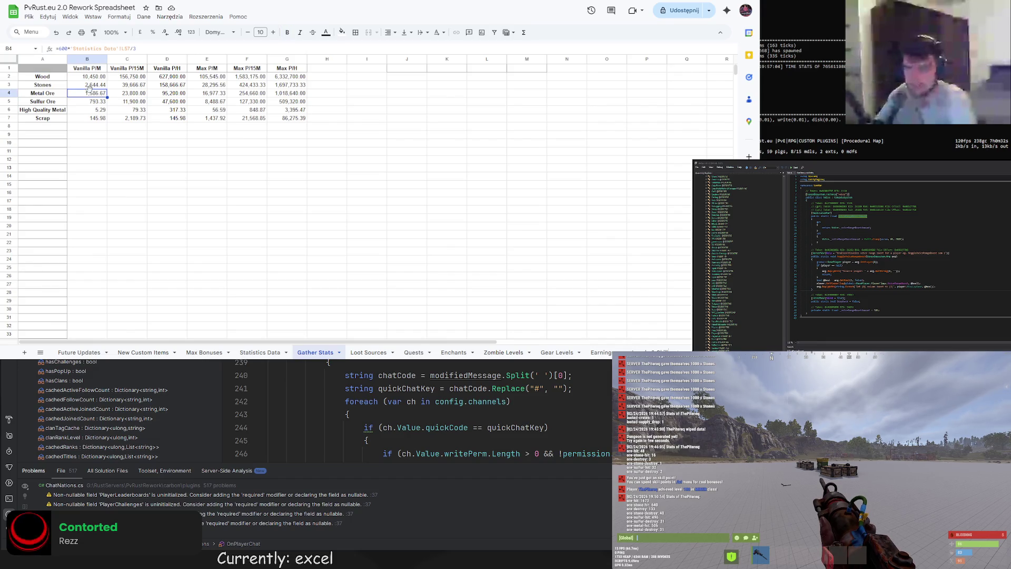
left_click(74, 49)
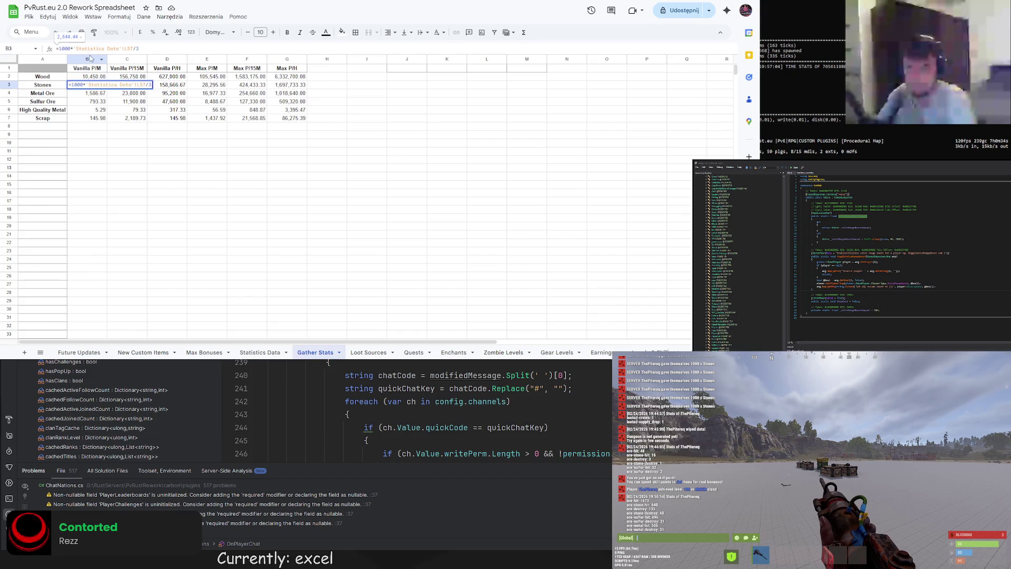
type("IF")
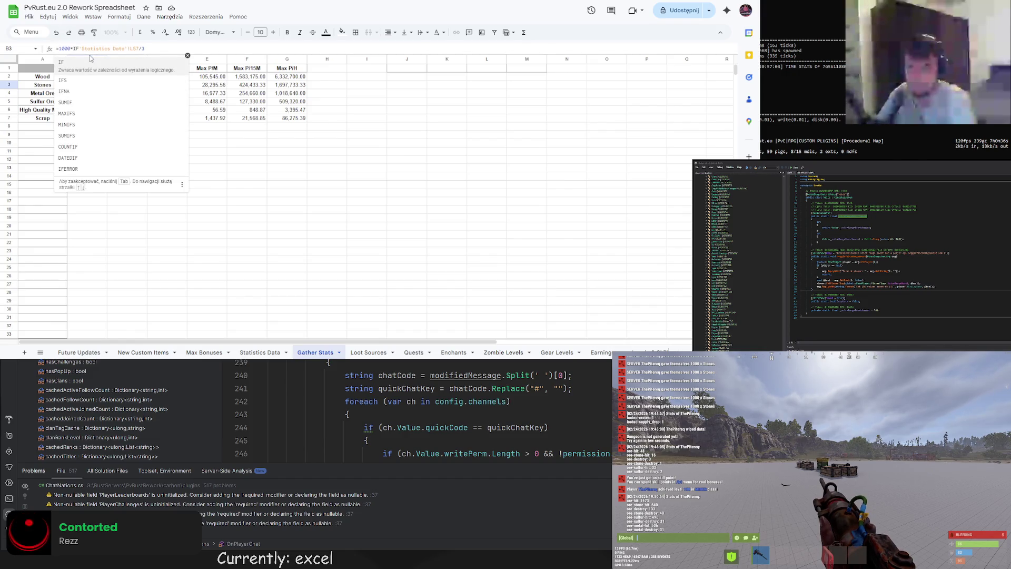
type("(")
type("$A1")
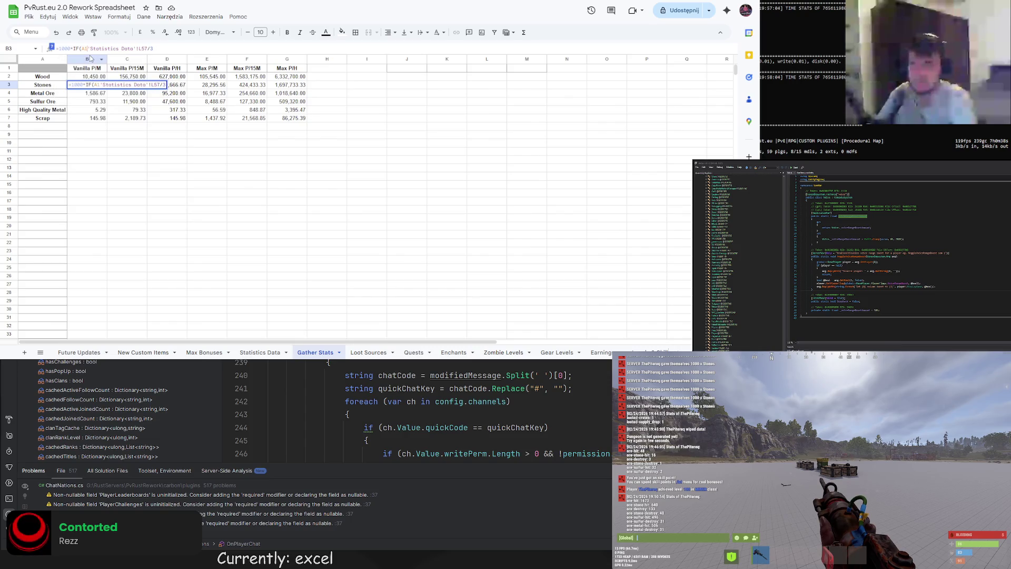
Anchor the reference to $A$1 and add the test ==1; to the IF
key("Left")
type("$")
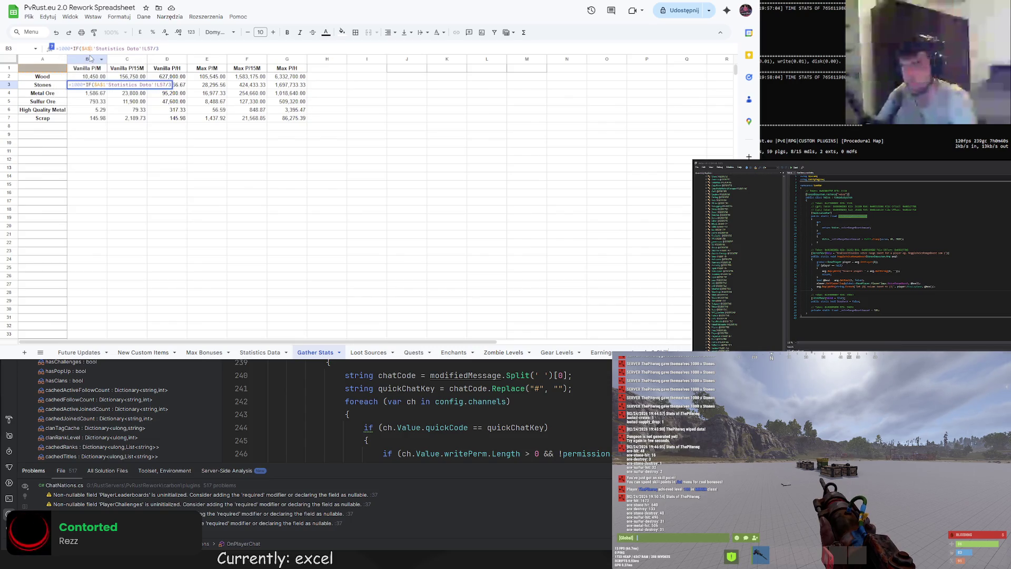
key("Right")
type("==1")
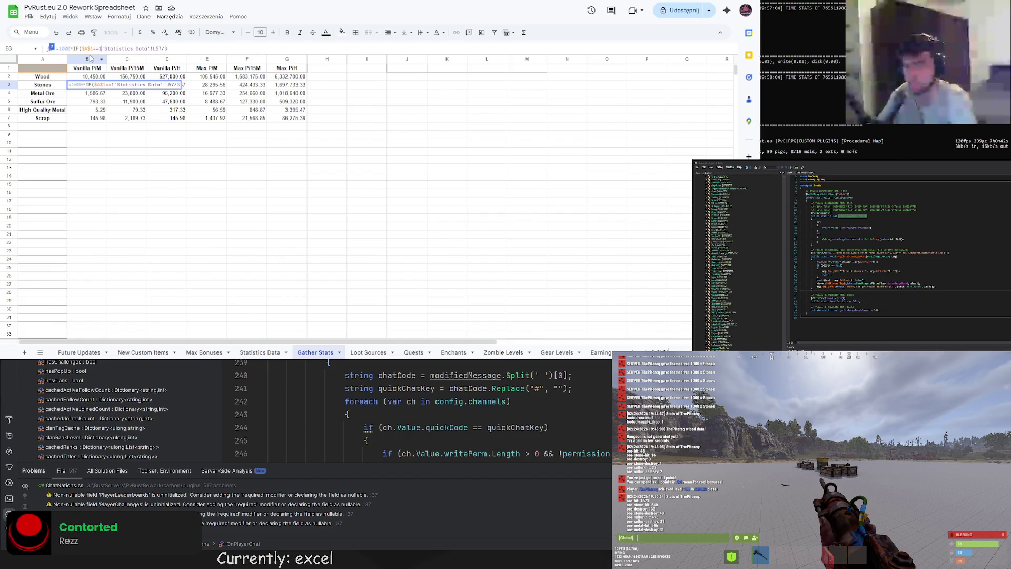
type(";")
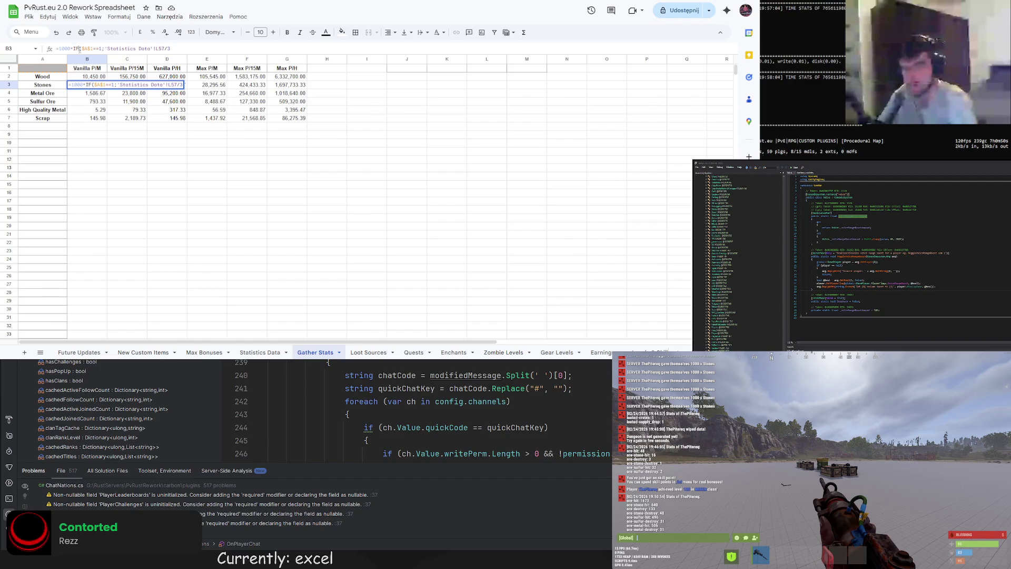
In a new browser tab, enter the search 'google spreadsheet if'
key("ctrl+t")
type("e")
key("BackSpace")
type("google spreadsheet if")
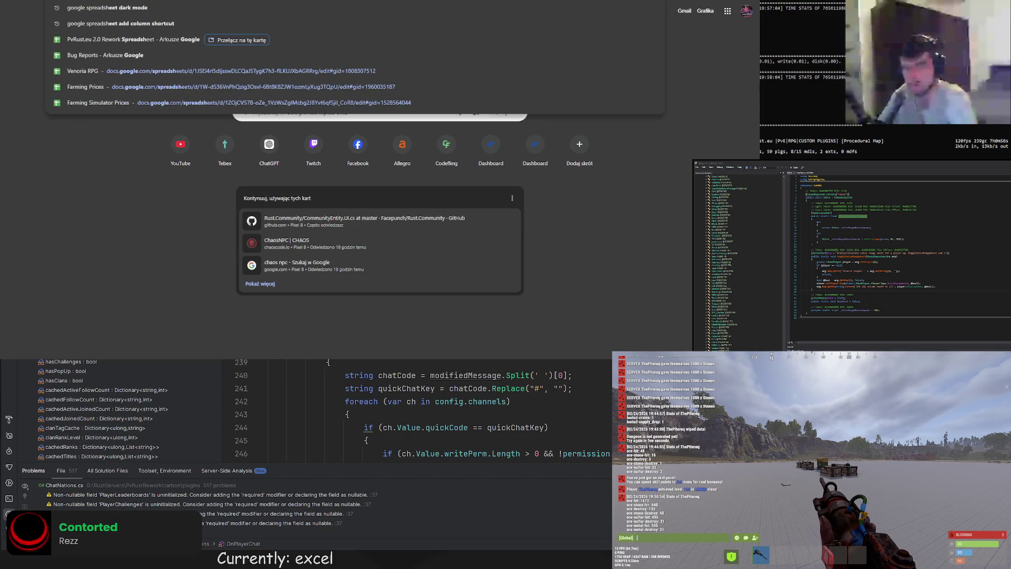
Read the Google Docs Editors Help page on the IF function, then return to the spreadsheet
key("Return")
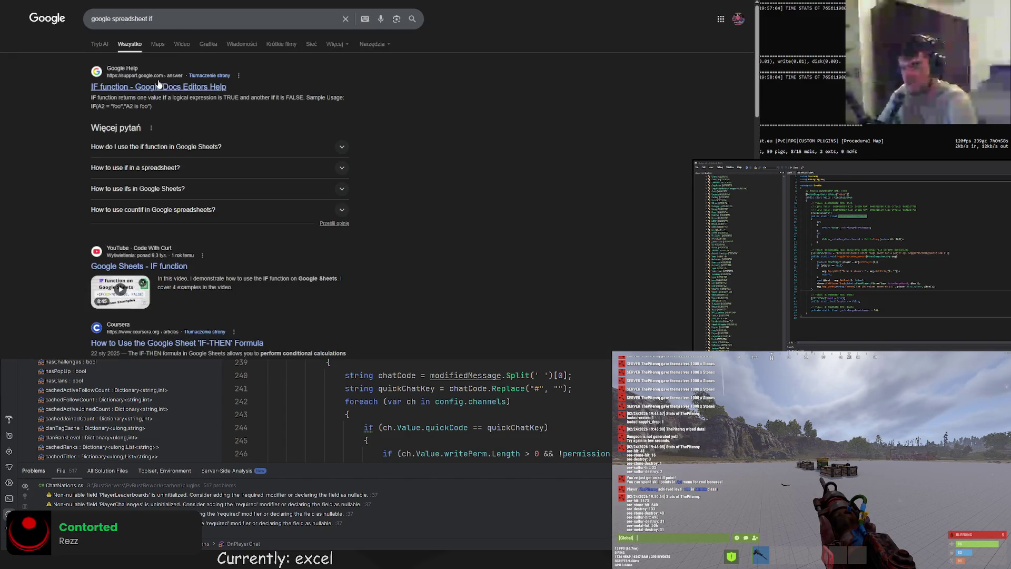
left_click(137, 87)
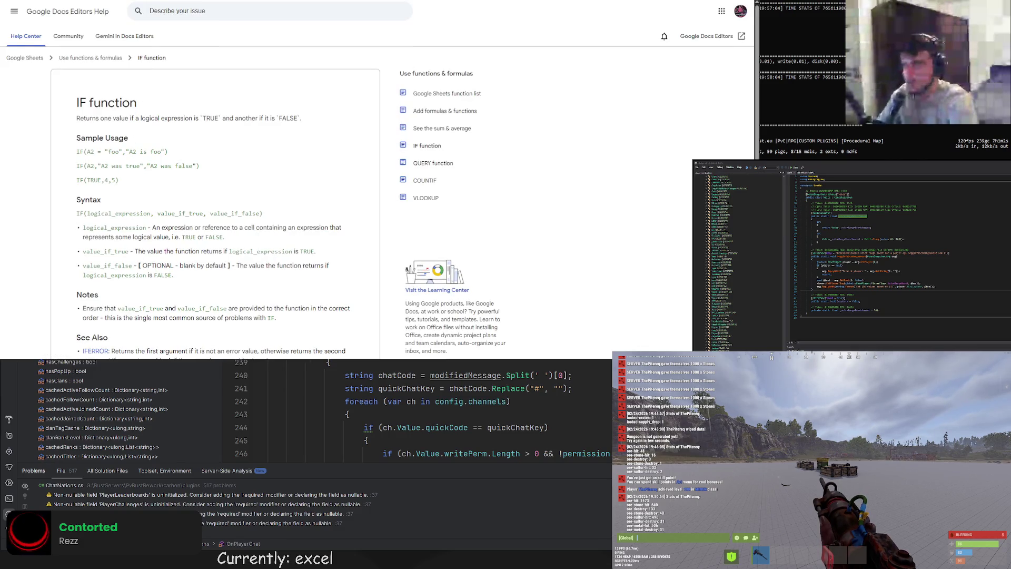
key("ctrl+shift+Tab")
key("ctrl+shift+Tab")
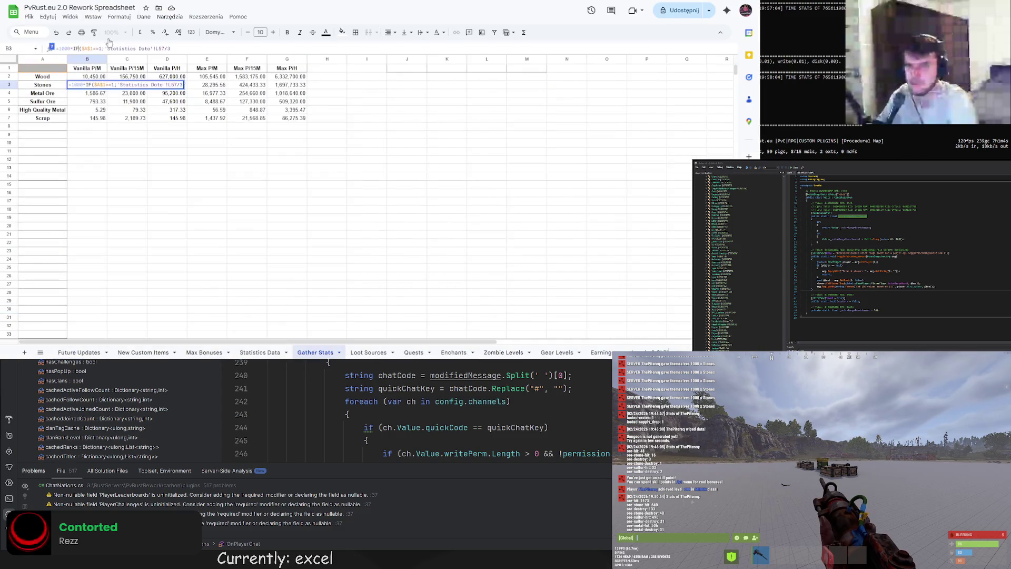
Finish the IF with Statistics Data L61 as the false value, then undo the #ERROR! result
key("BackSpace")
type(",")
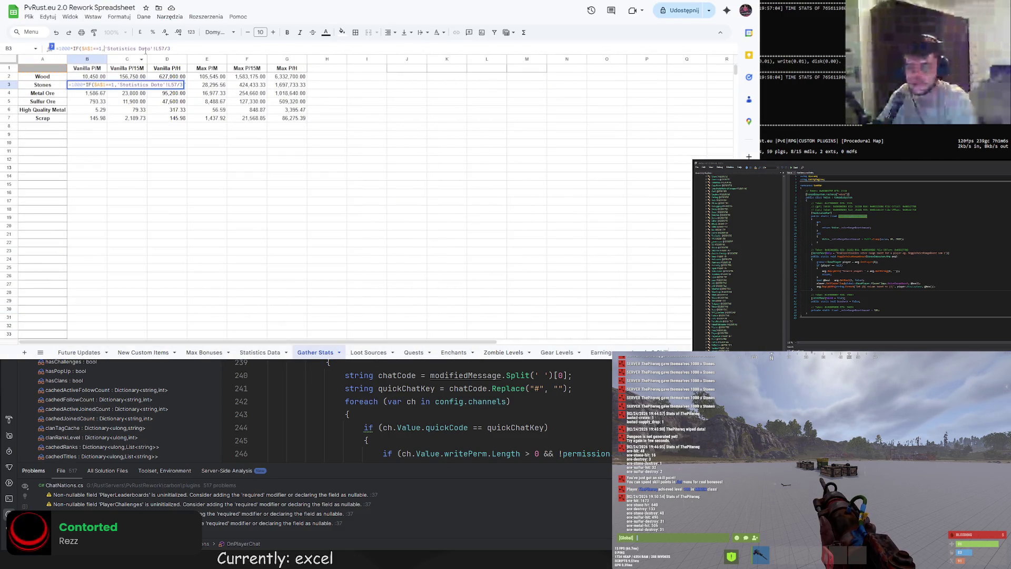
type(",")
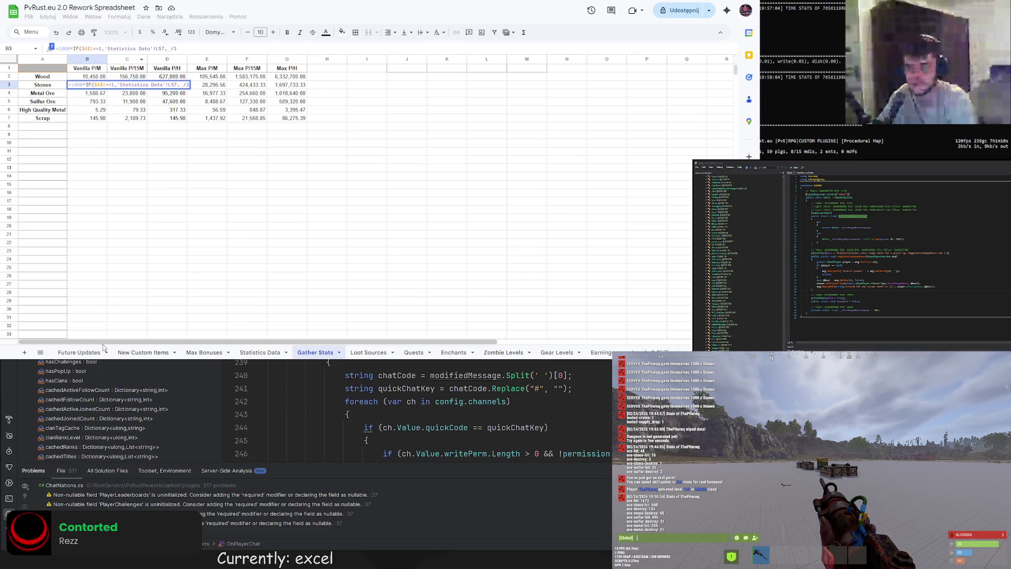
left_click(205, 352)
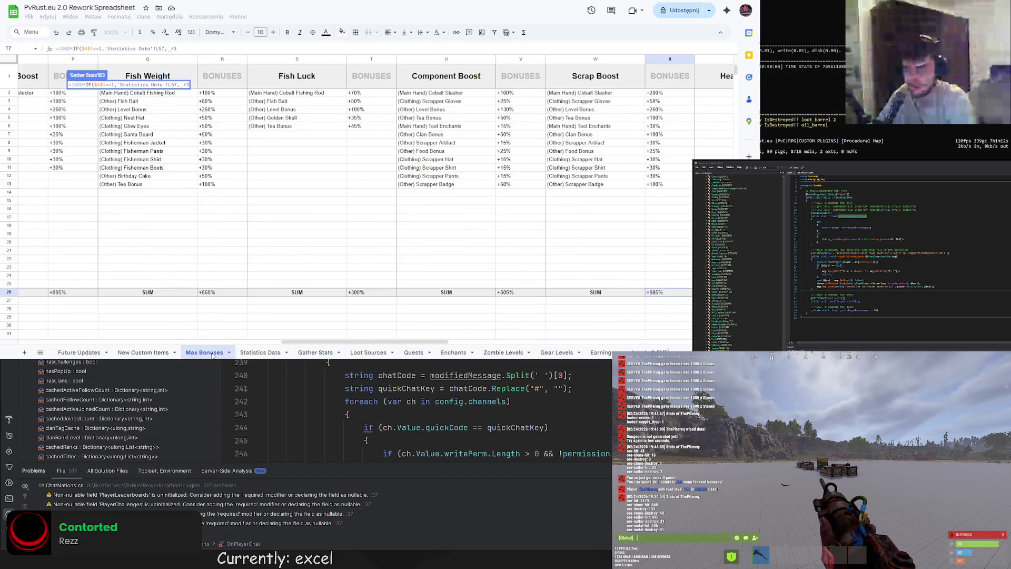
left_click(251, 353)
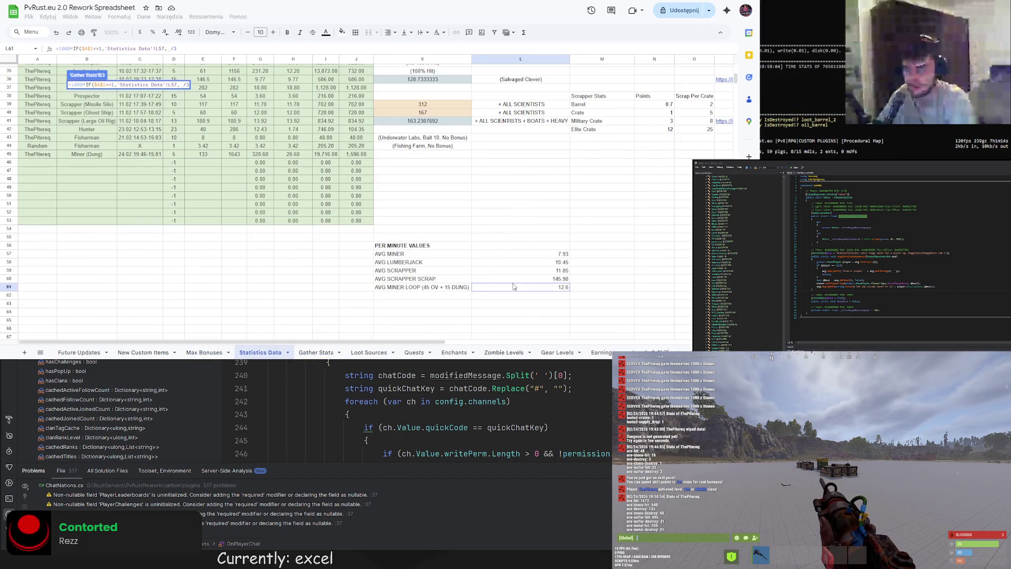
left_click(537, 291)
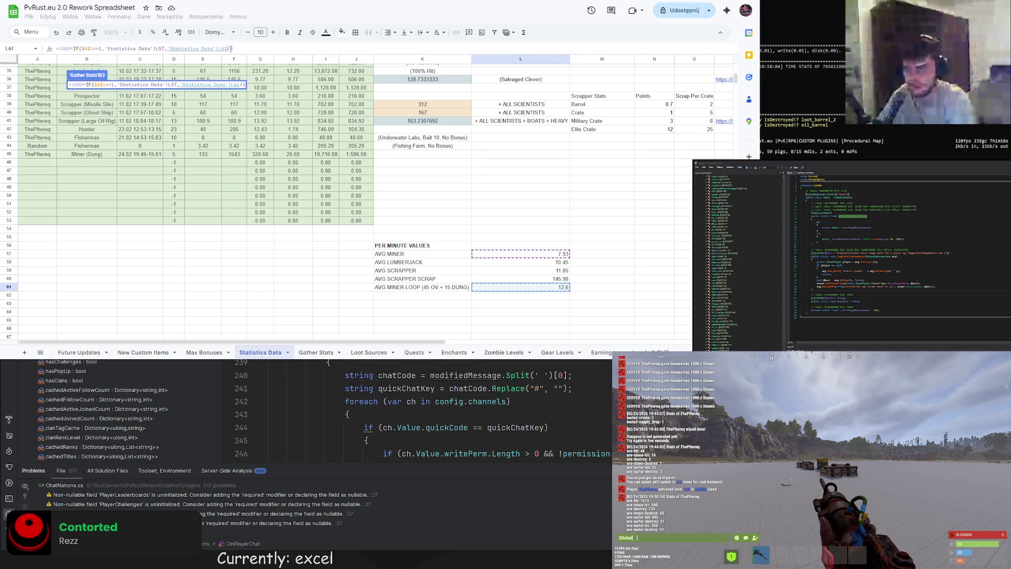
key("Return")
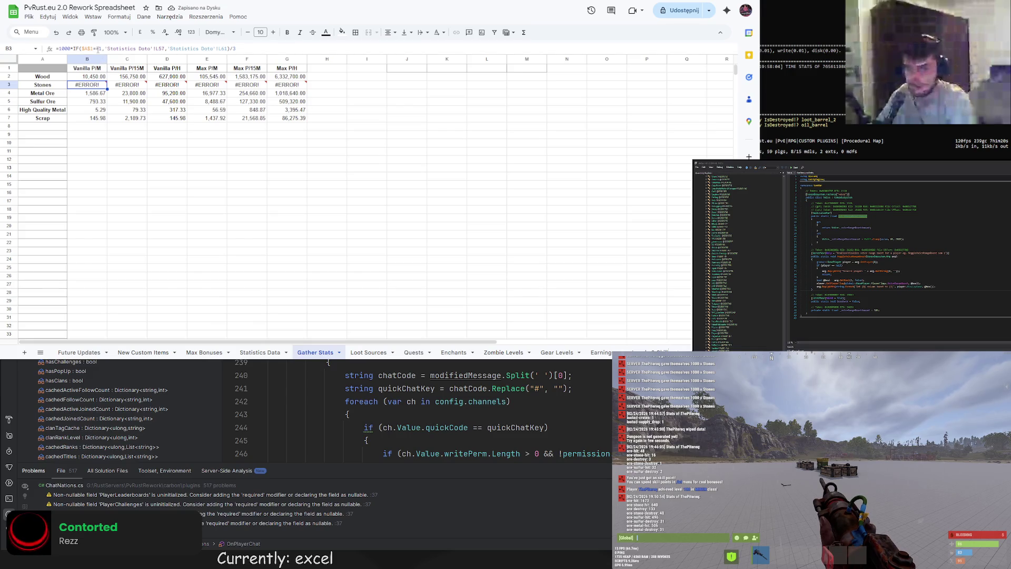
key("ctrl+z")
key("ctrl+z")
key("ctrl+z")
left_click(157, 163)
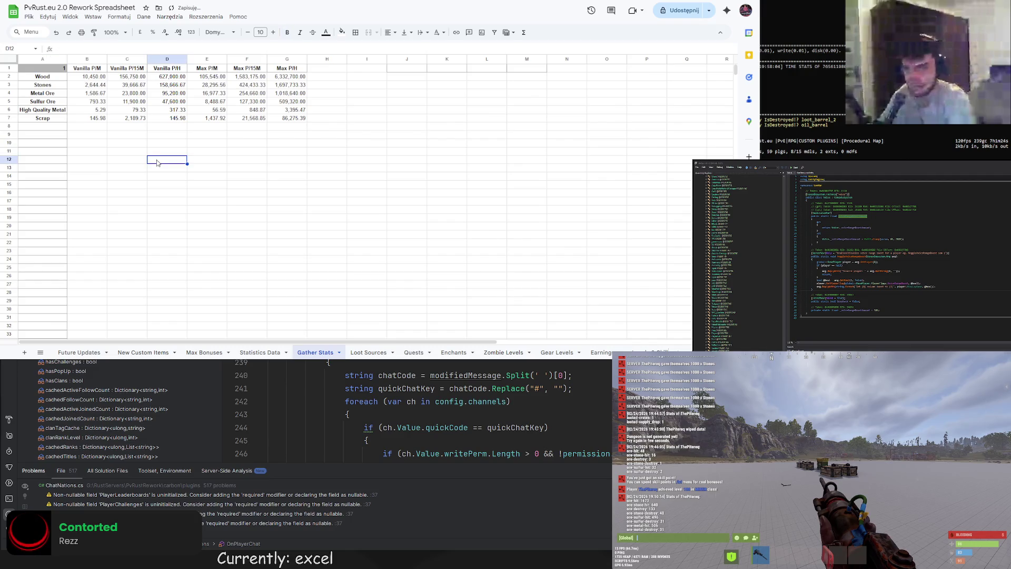
Review the restored Stones formulas in B3 and C3 and the Metal Ore formula in B4
left_click(86, 85)
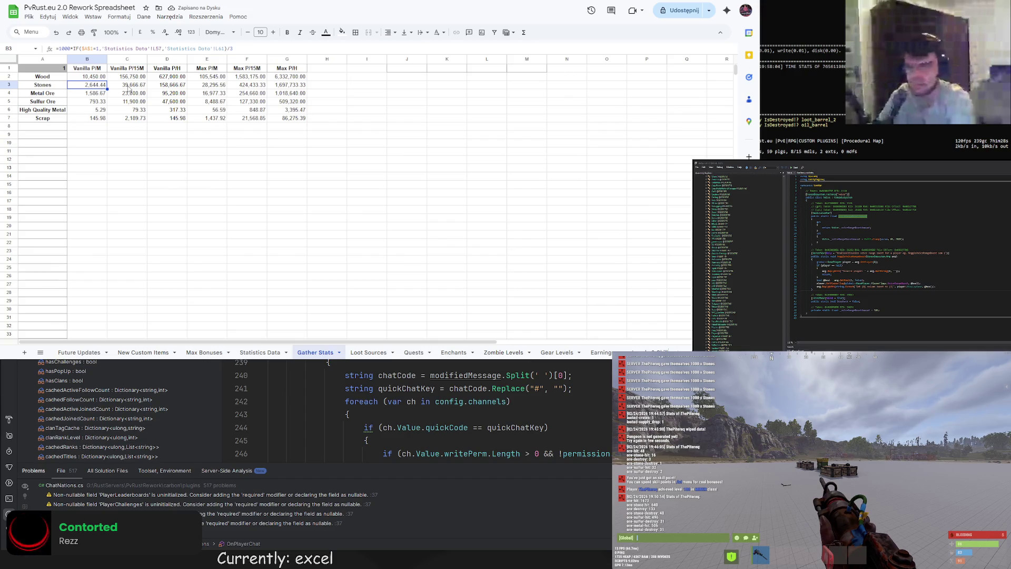
left_click(124, 88)
left_click(96, 88)
left_click(97, 94)
key("Up")
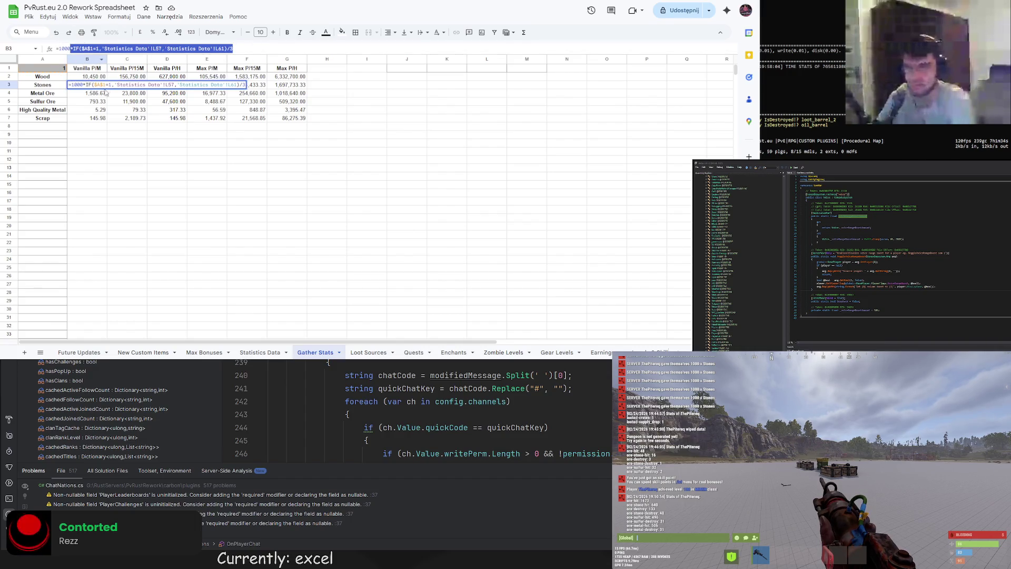
key("Down")
key("Return")
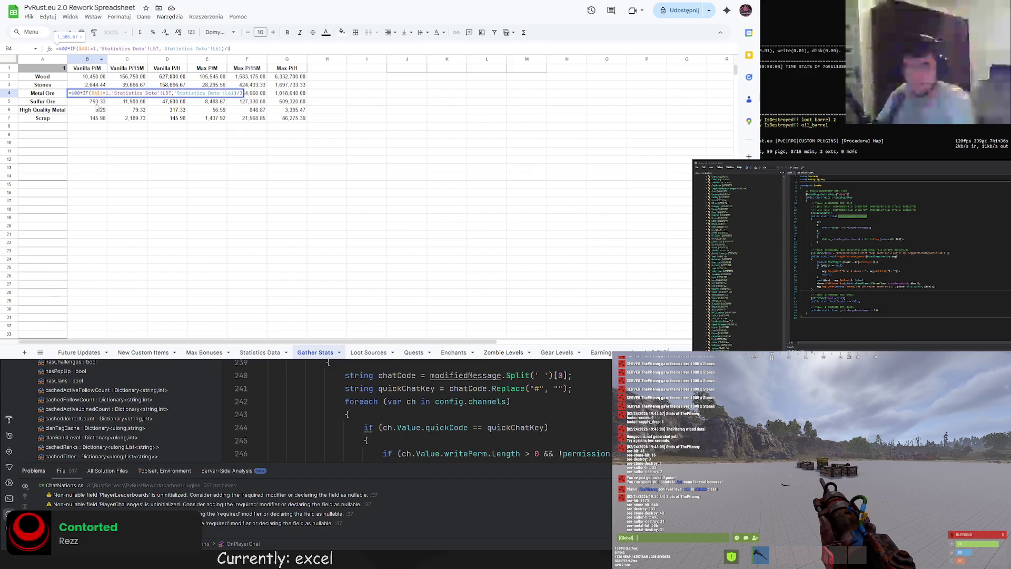
Paste the IF version of the formula into the Sulfur Ore row
left_click(94, 110)
key("Up")
key("Return")
key("ctrl+v")
key("Return")
key("Return")
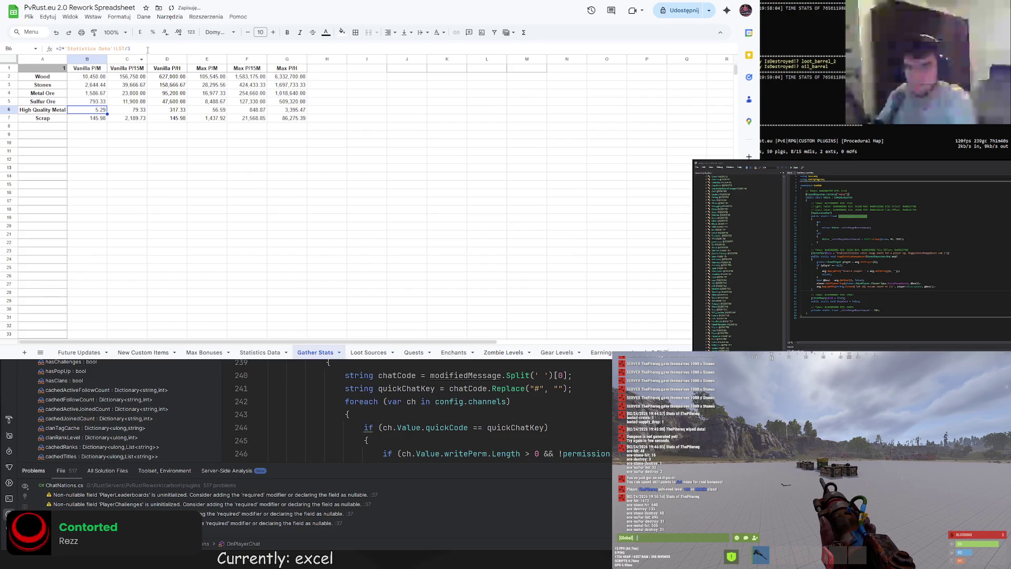
Replace the Statistics Data reference in High Quality Metal's B6 with the pasted IF formula
left_click_drag(130, 48, 64, 49)
left_click(149, 204)
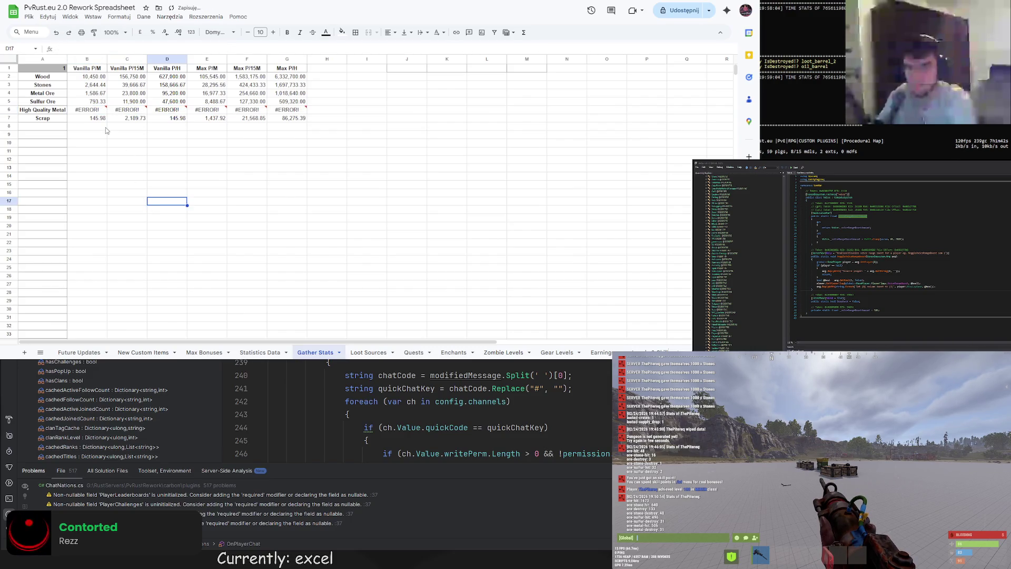
left_click(105, 111)
left_click_drag(130, 49, 70, 49)
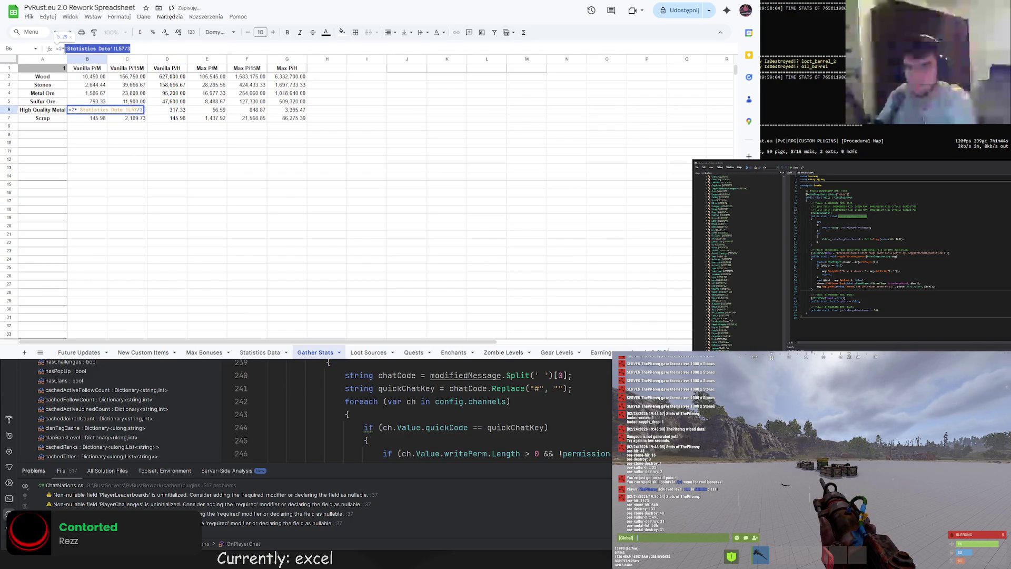
type("IF($A$1=1,'Statistics Data'!L57,'Statistics Data'!L61)")
key("Escape")
left_click(94, 101)
left_click(94, 110)
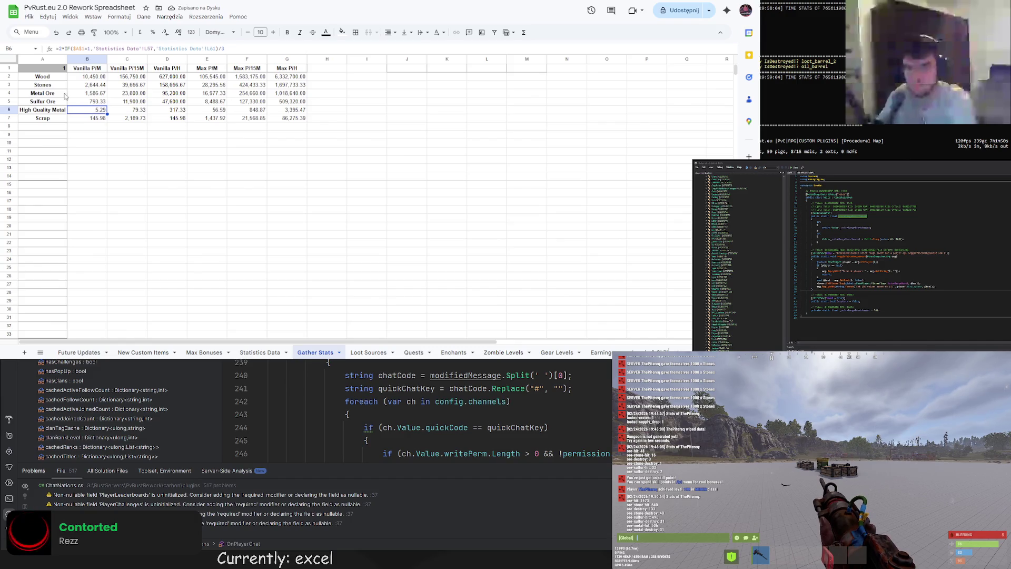
Toggle A1 from 0 to 1 and back to 0 to test the recalculation, leaving it at 0
left_click(42, 68)
type("0")
left_click(166, 193)
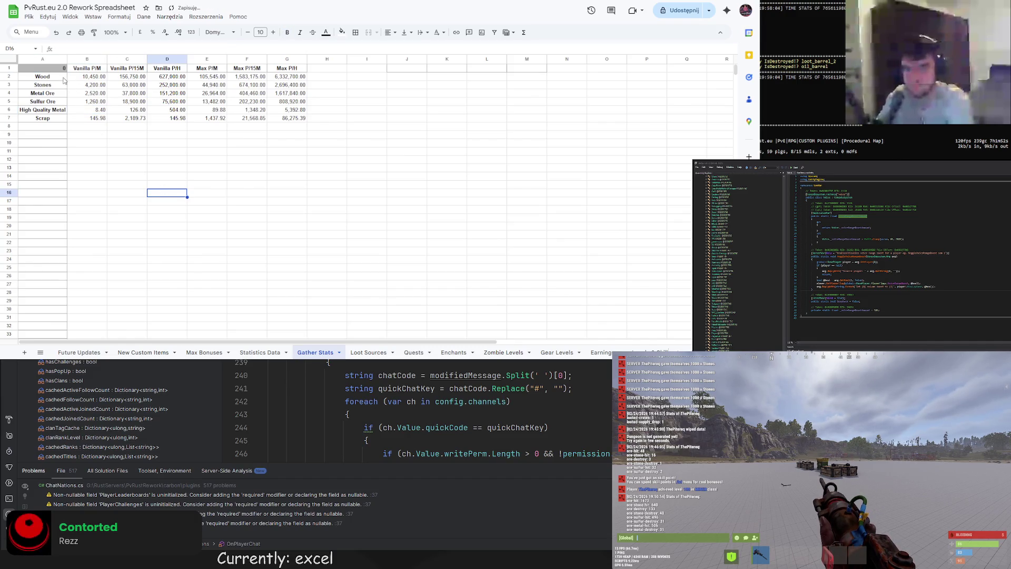
left_click(58, 72)
type("1")
key("Tab")
left_click(63, 72)
type("0")
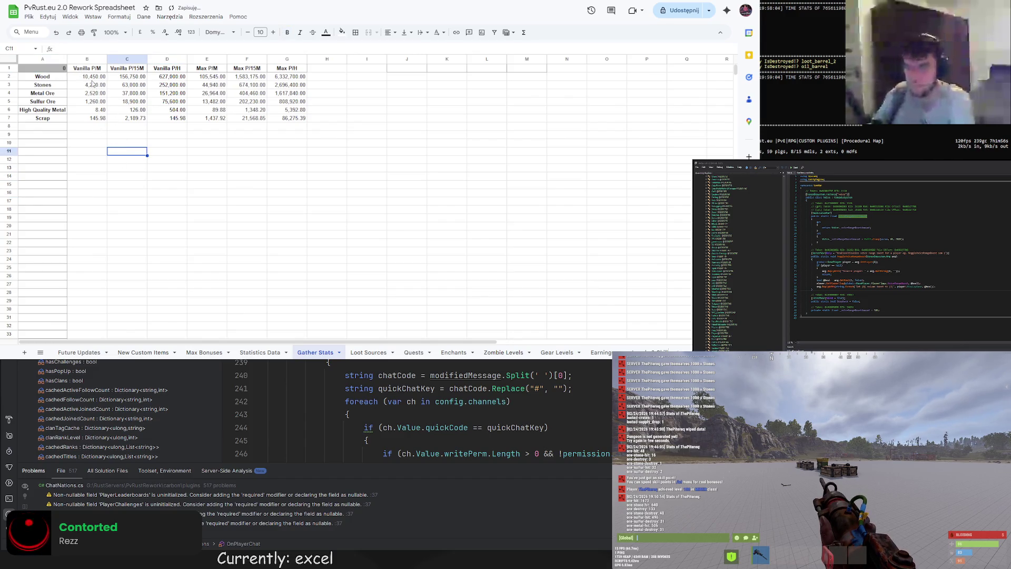
left_click(96, 77)
left_click(94, 86)
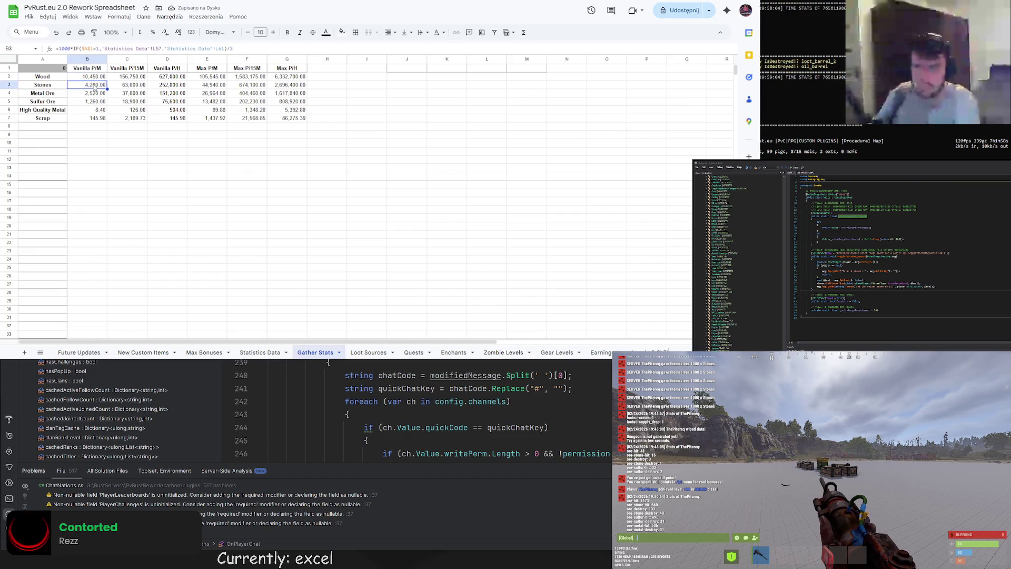
left_click(205, 353)
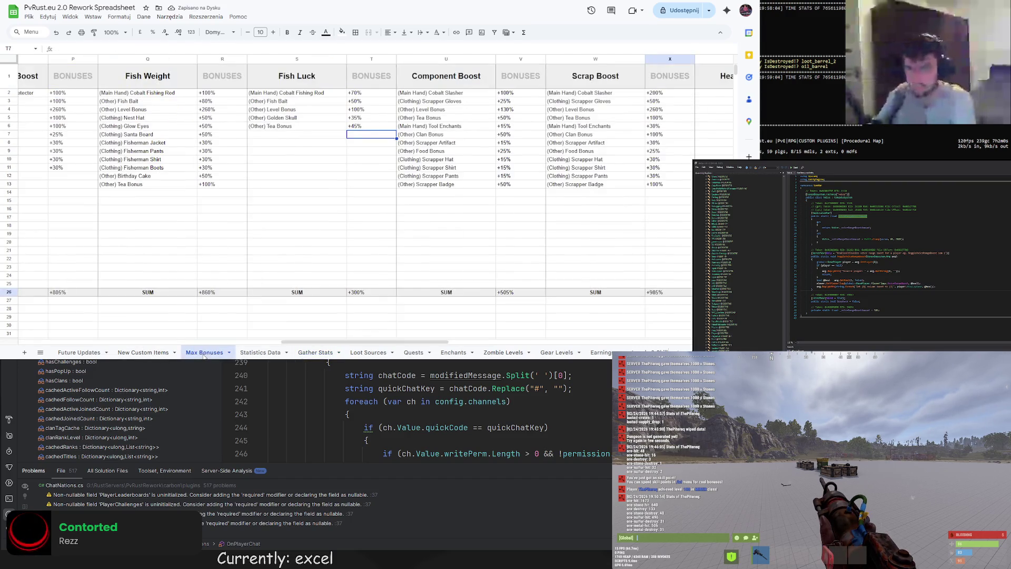
Cycle through the Statistics Data, Loot Sources, Quests, Enchants and Zombie Levels sheets, ending on Gather Stats
left_click(260, 352)
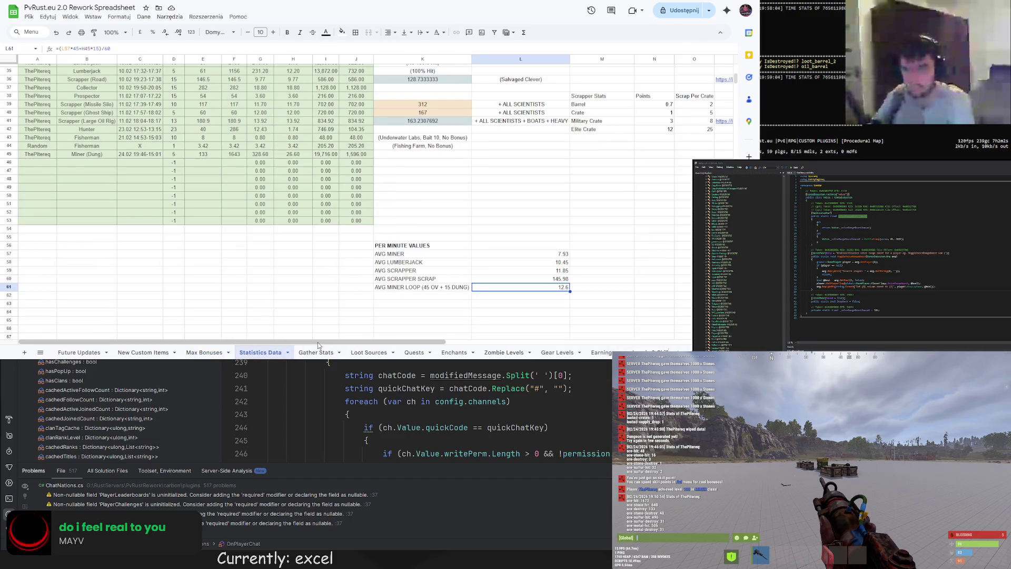
left_click(377, 353)
left_click(414, 353)
left_click(448, 353)
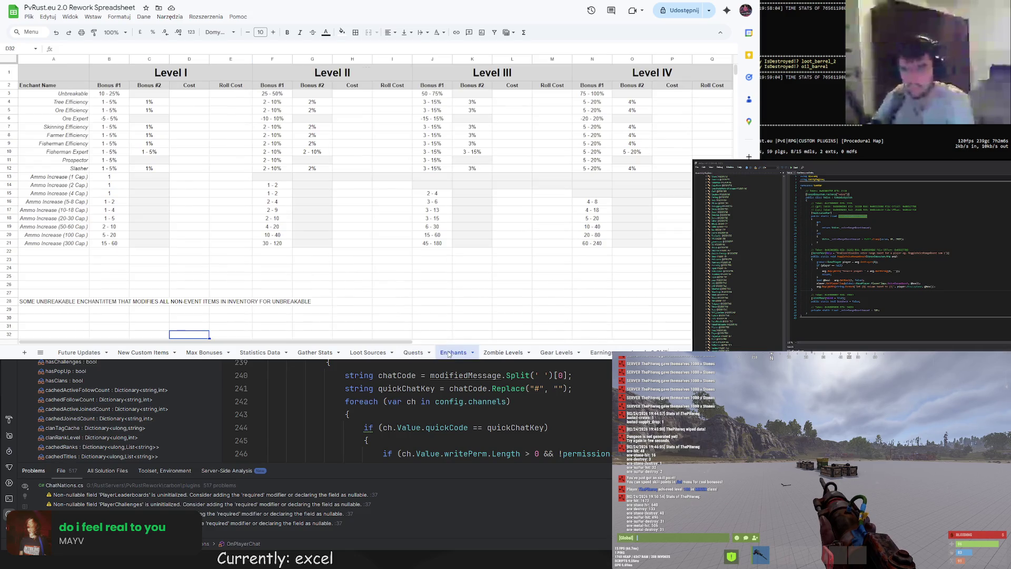
left_click(503, 353)
left_click(206, 353)
left_click(247, 353)
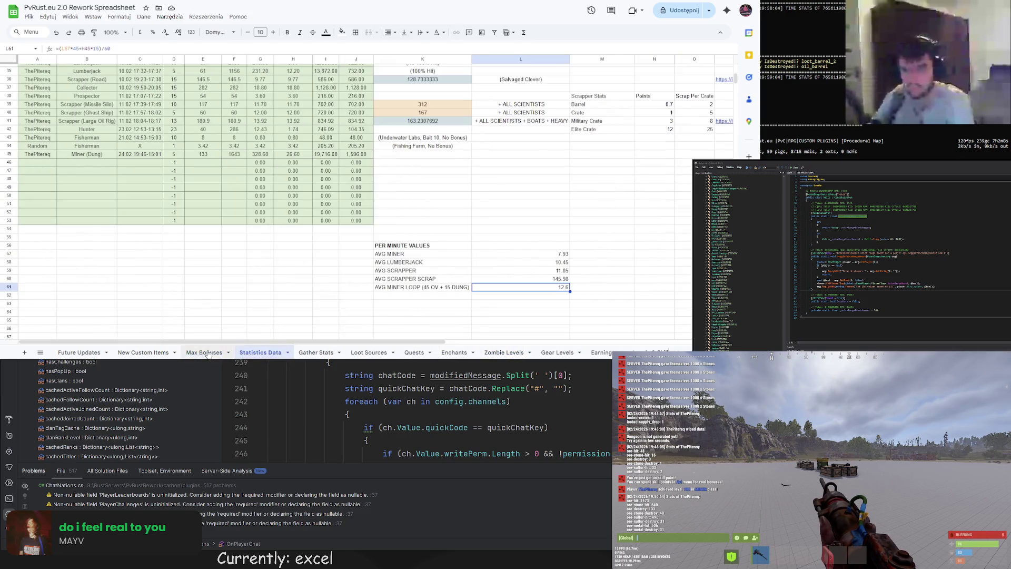
left_click(305, 353)
Change B3's IF test to $A$1="No Dung" and enter No Dung in A1
left_click(58, 70)
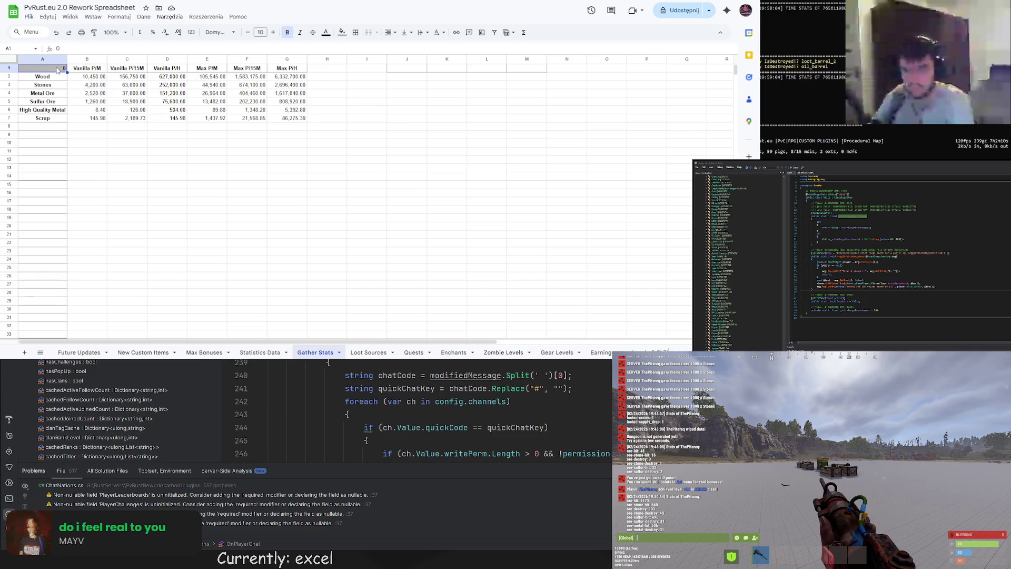
left_click(82, 86)
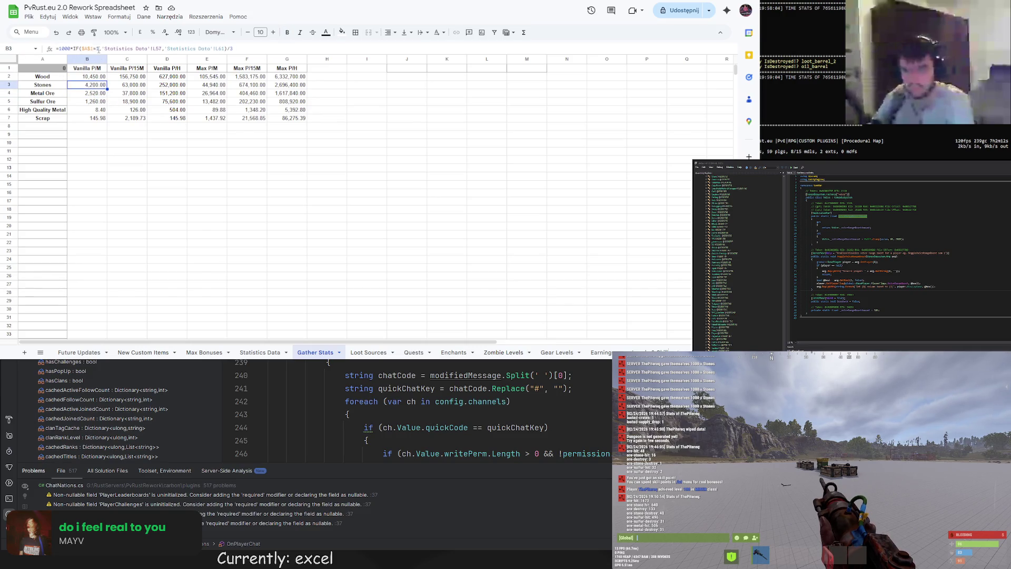
double_click(97, 49)
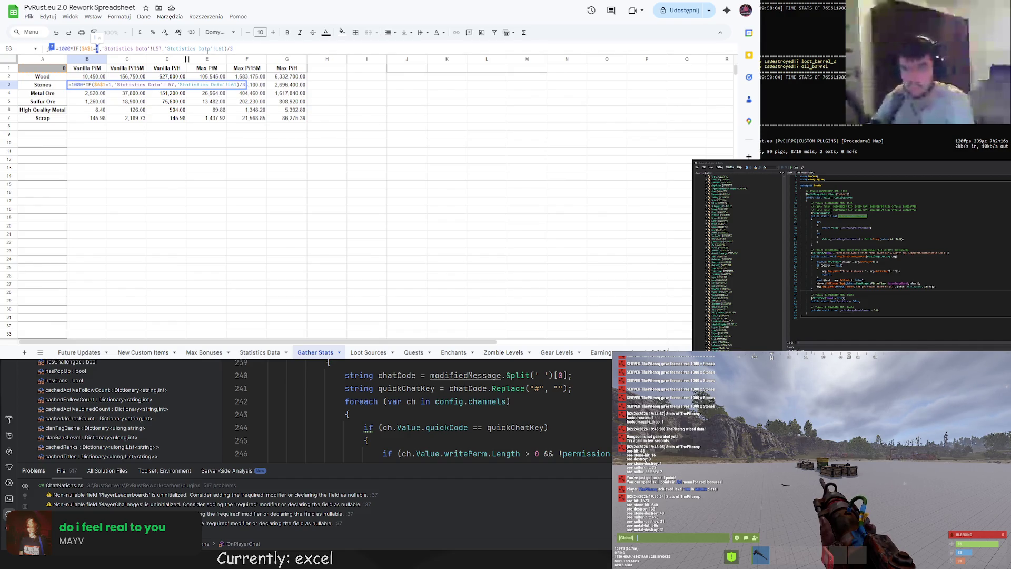
type("\"\"")
type("No Du")
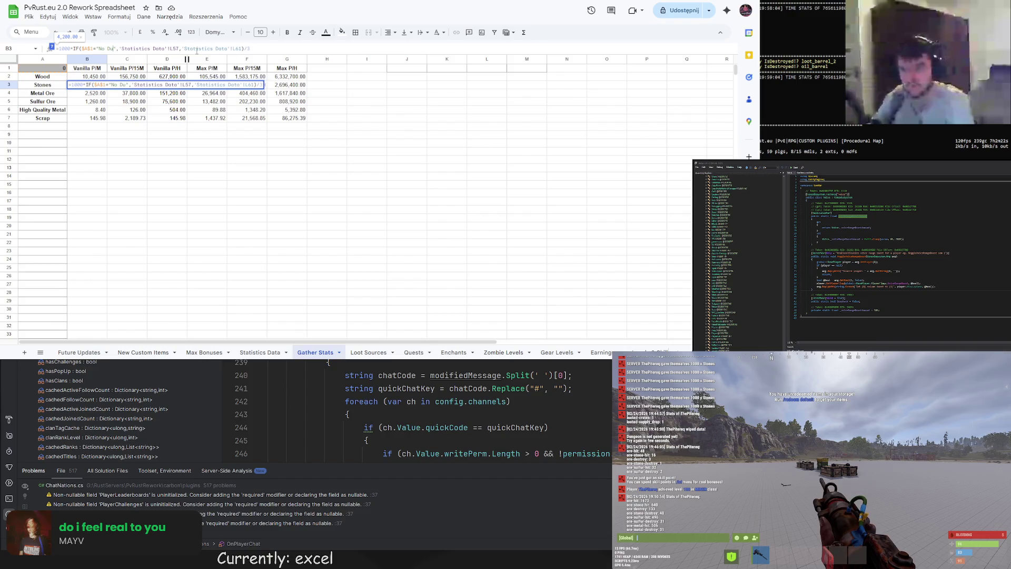
key("Return")
left_click(94, 87)
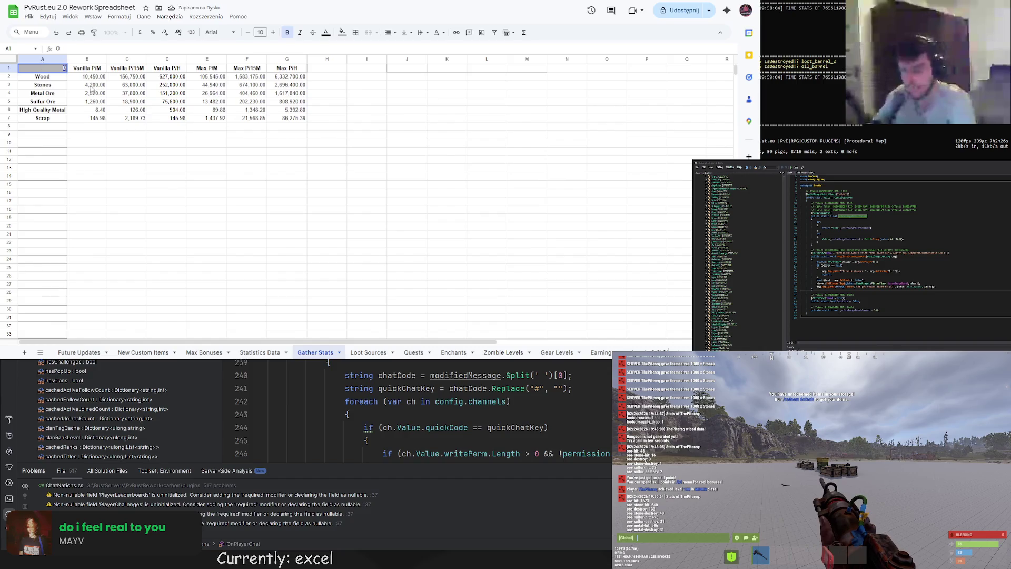
double_click(57, 66)
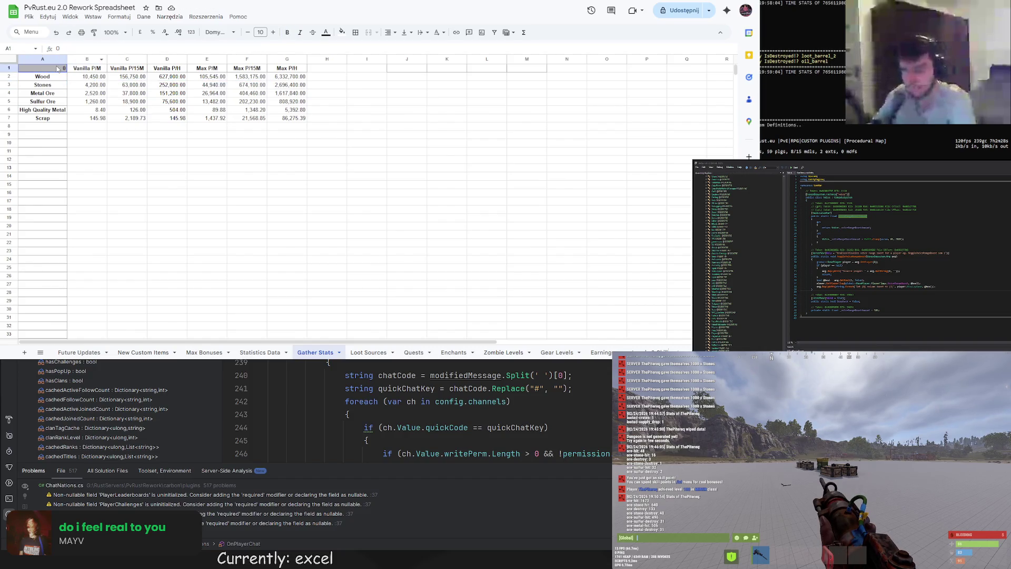
type("No Dung")
key("Return")
left_click(54, 68)
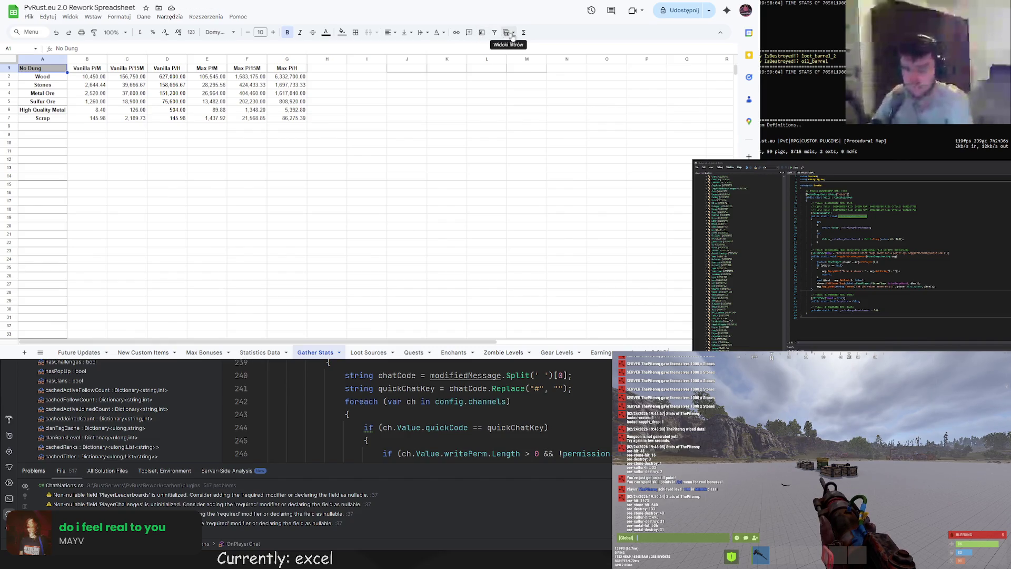
Insert a checkbox in A1 and change B3's IF test to $A$1=1
left_click(93, 17)
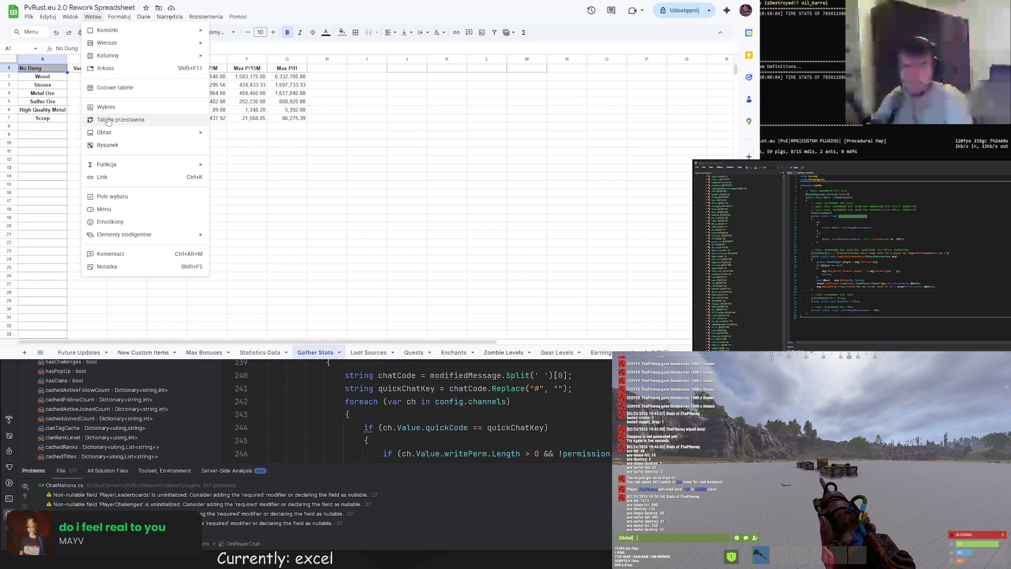
left_click(112, 196)
left_click(42, 68)
left_click(88, 95)
key("Up")
left_click_drag(122, 49, 96, 48)
type("1")
key("Return")
left_click(42, 68)
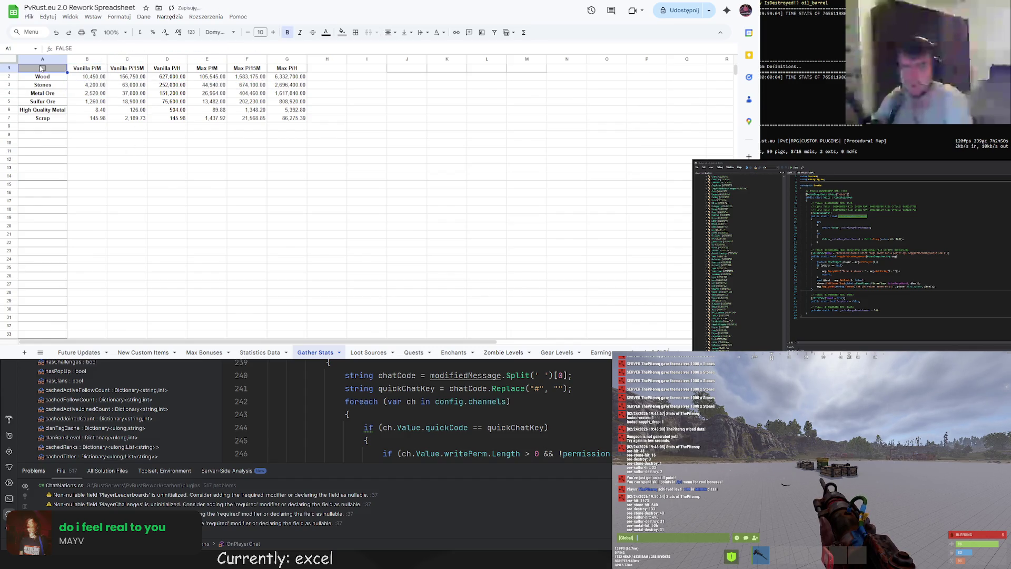
Apply the same $A$1=1 test to the Metal Ore and Sulfur Ore formulas in B4 and B5
left_click(91, 86)
left_click(95, 93)
key("ctrl+v")
key("Down")
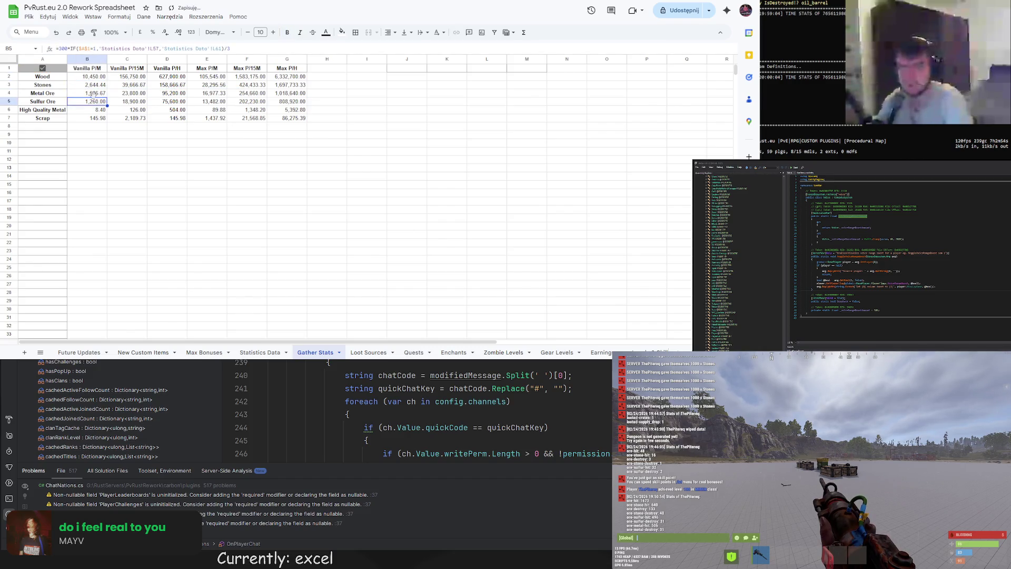
key("ctrl+v")
key("Down")
key("Down")
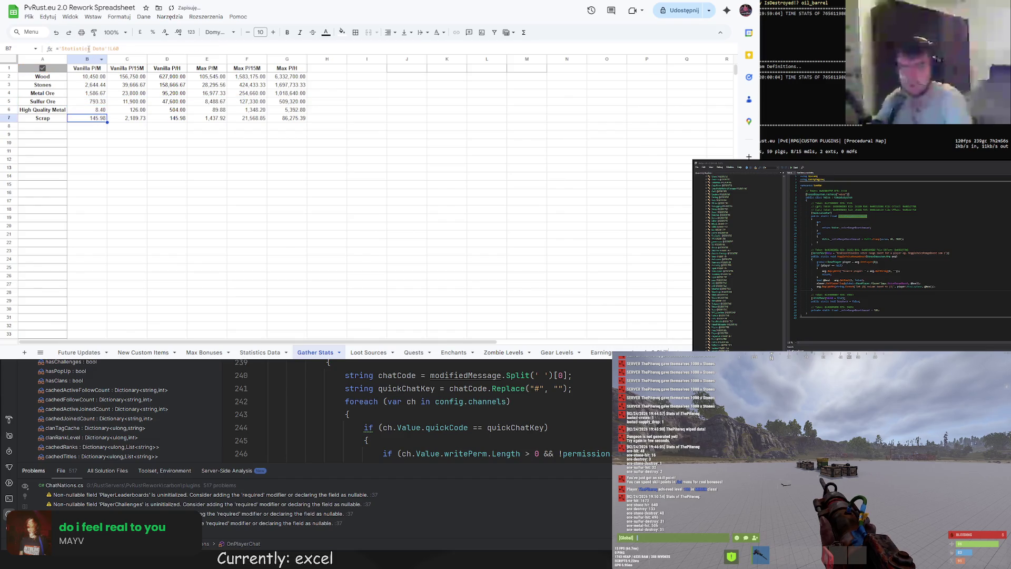
left_click(50, 67)
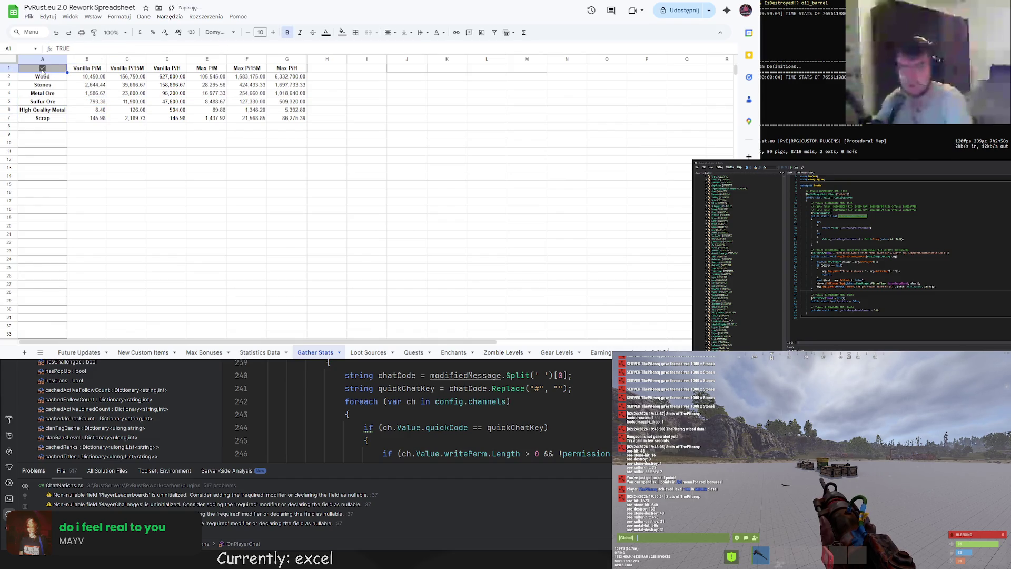
right_click(44, 69)
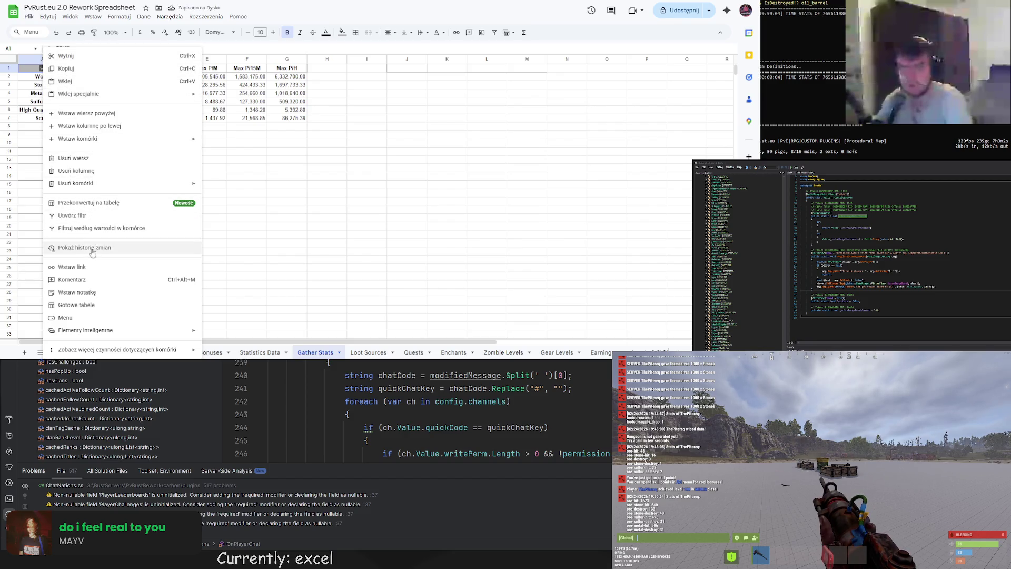
left_click(79, 280)
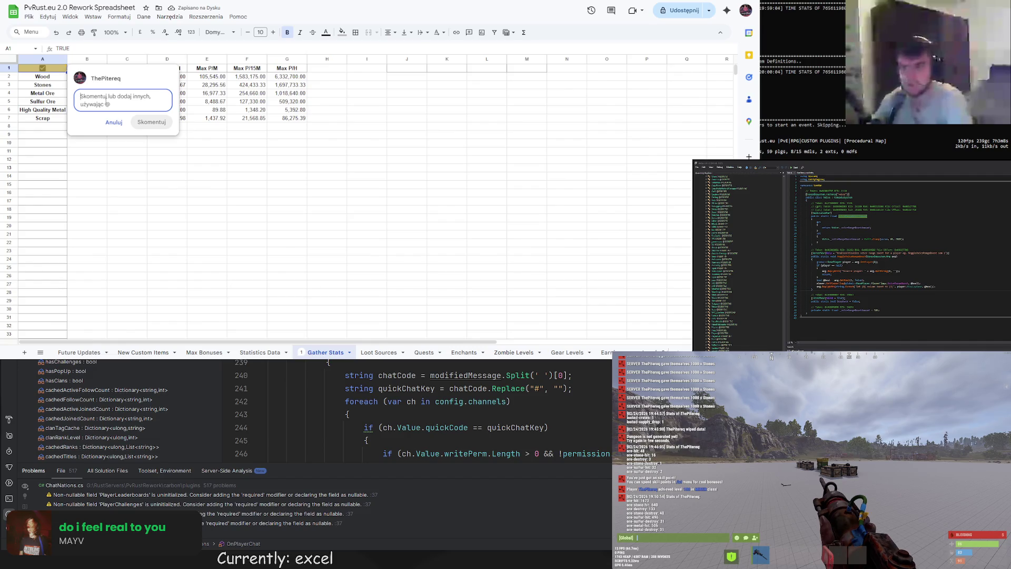
type("IN")
type("E F")
type("DUNG SCORES")
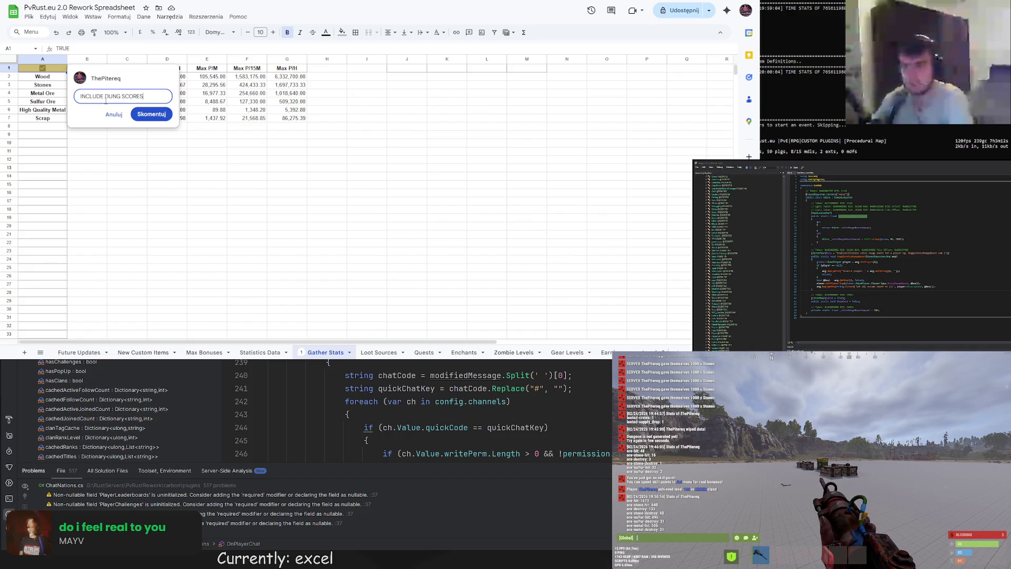
left_click(151, 113)
left_click(127, 159)
key("Down")
key("Down")
key("Down")
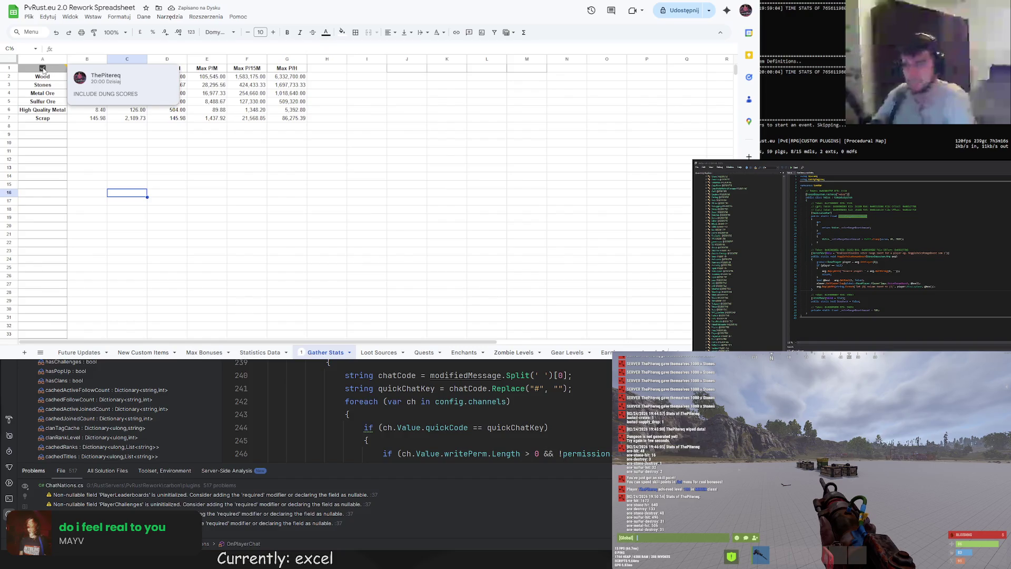
left_click(42, 68)
left_click(169, 256)
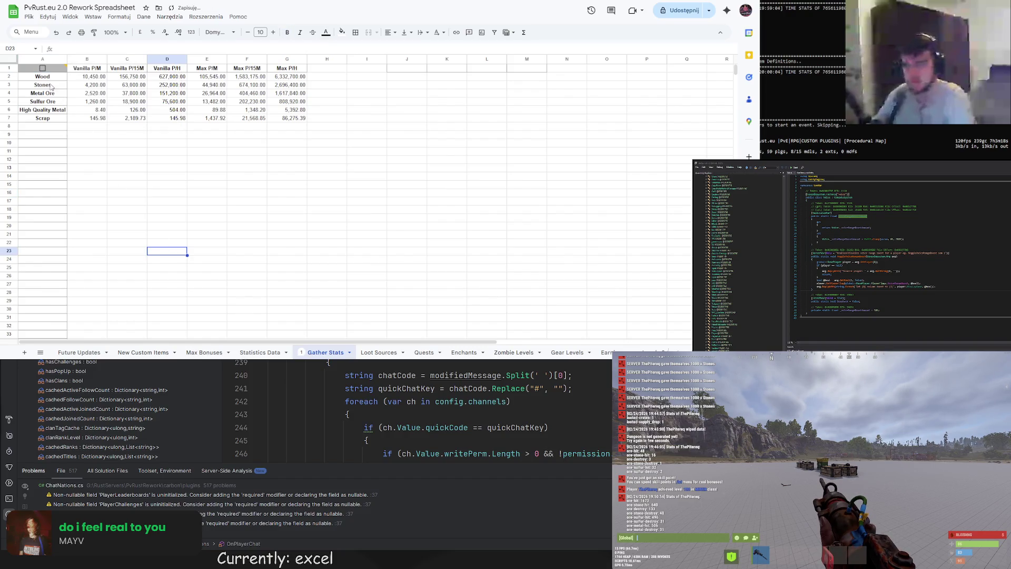
left_click(43, 68)
left_click(125, 230)
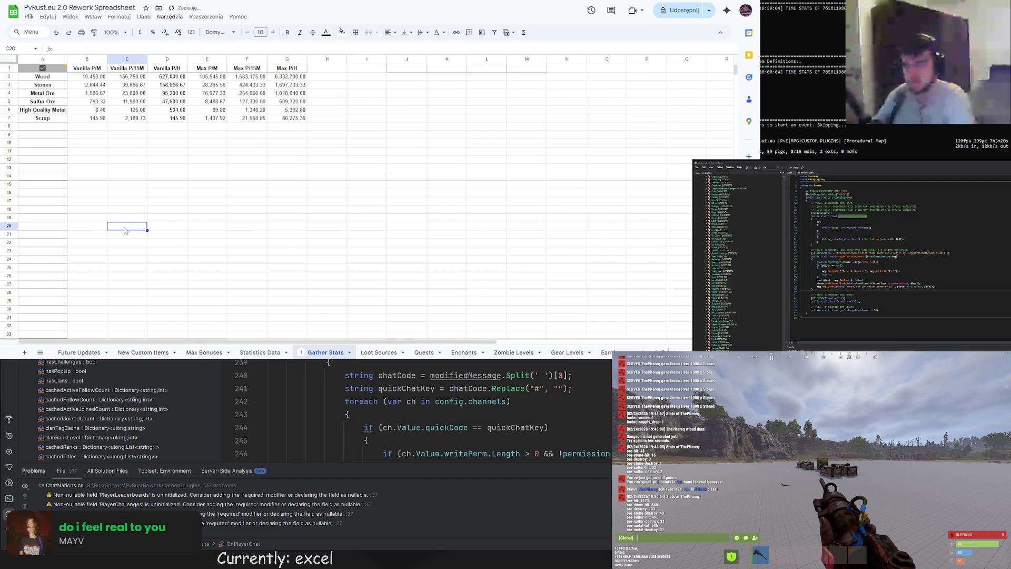
left_click(43, 68)
left_click(42, 68)
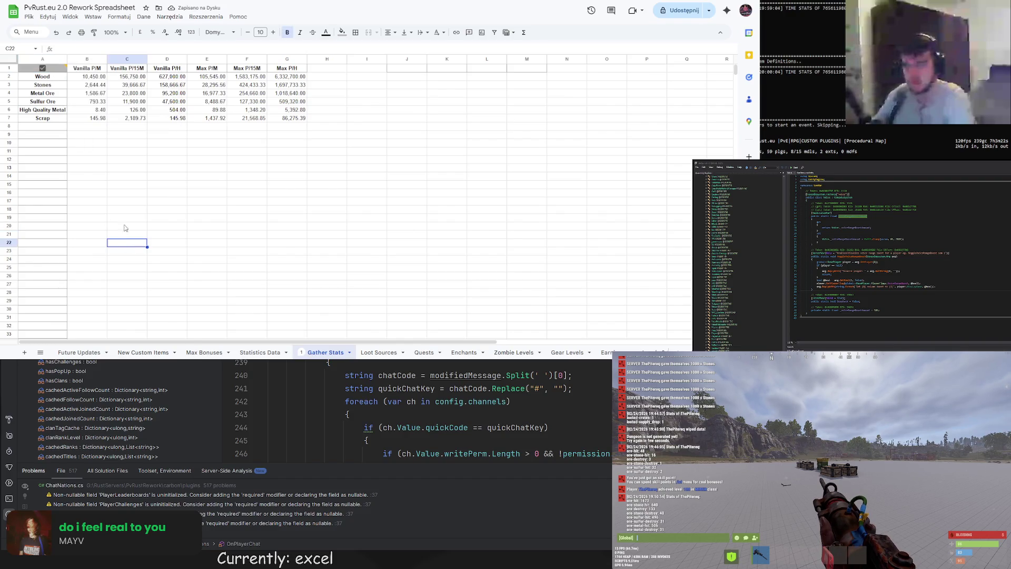
left_click(93, 87)
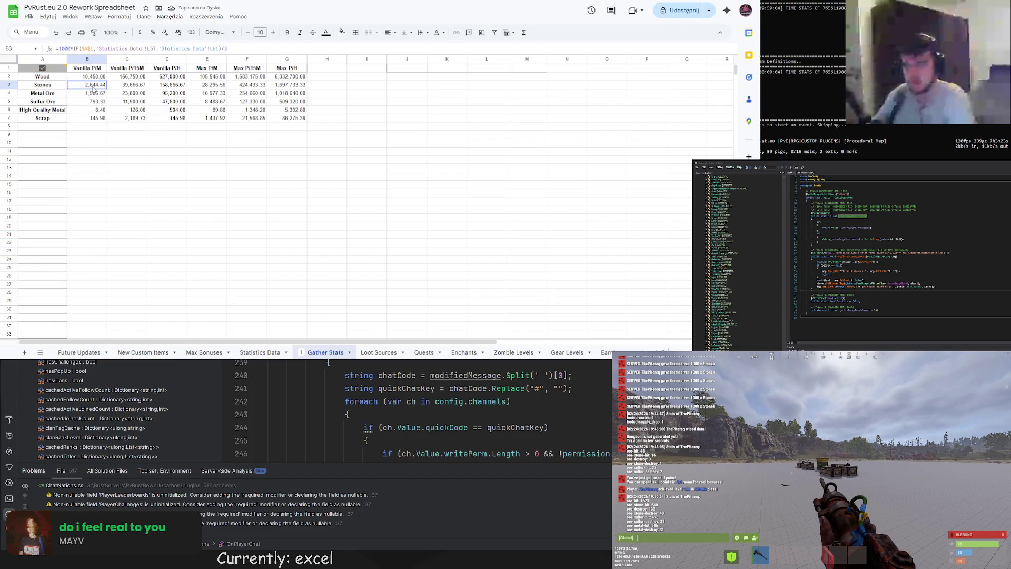
left_click(84, 49)
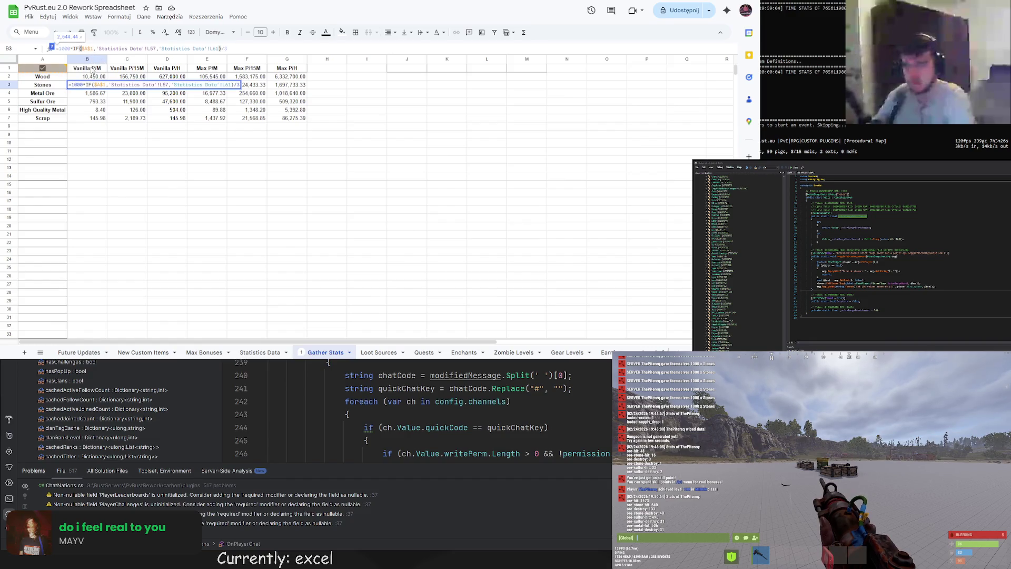
left_click(56, 70)
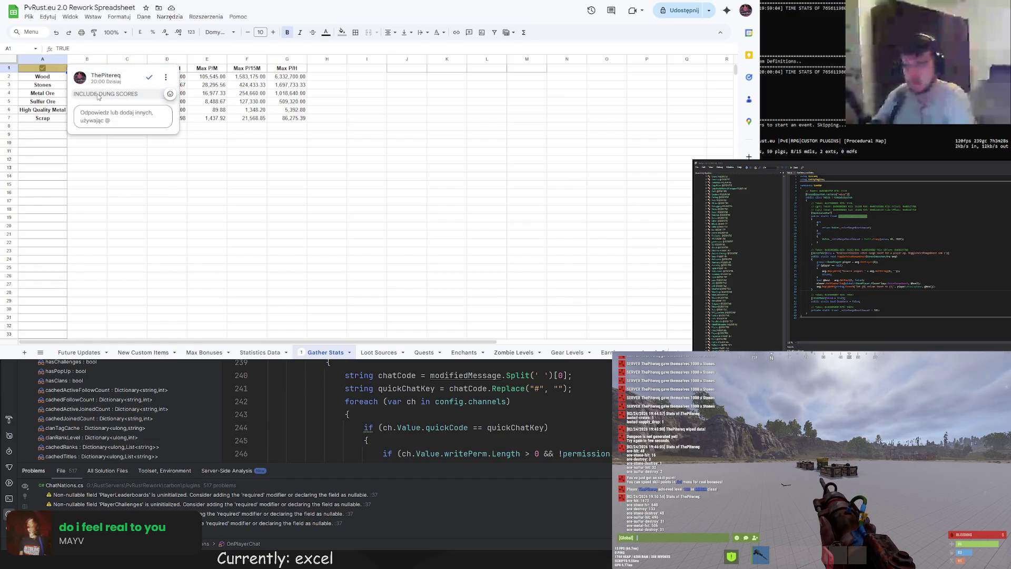
left_click(166, 77)
left_click(177, 90)
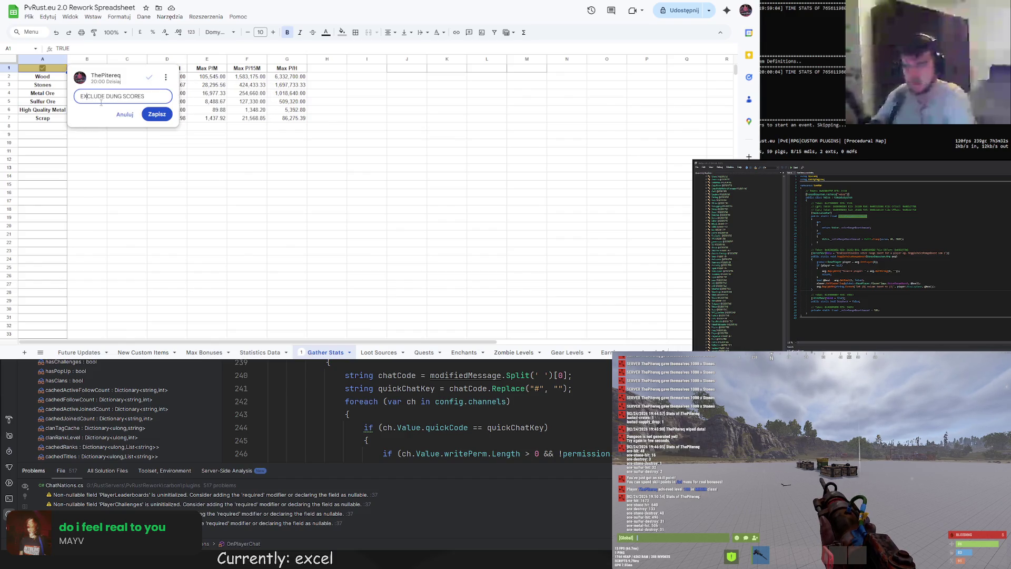
left_click(157, 114)
left_click(135, 175)
left_click(43, 68)
left_click(127, 186)
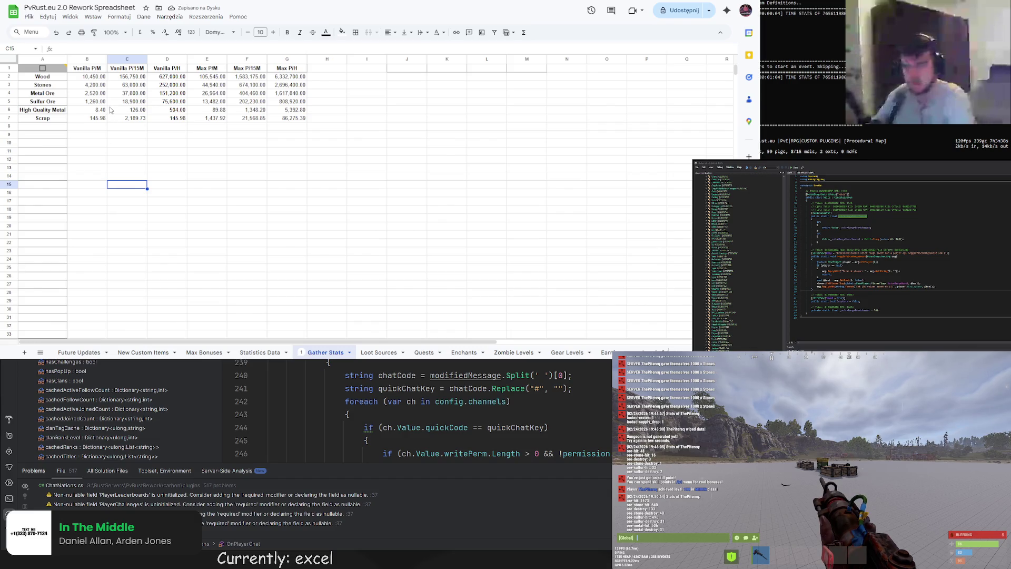
left_click(47, 70)
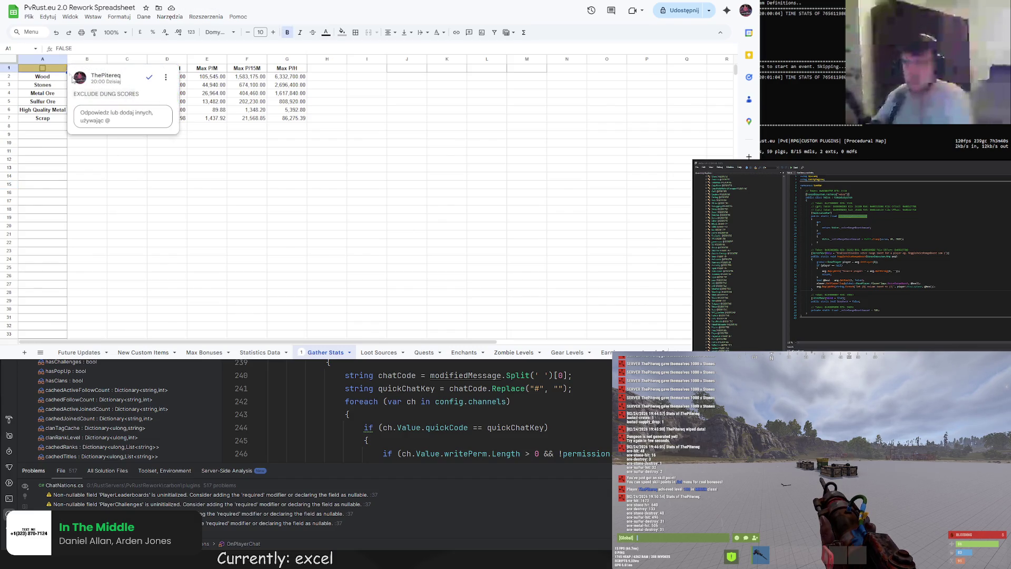
left_click(42, 68)
left_click(167, 209)
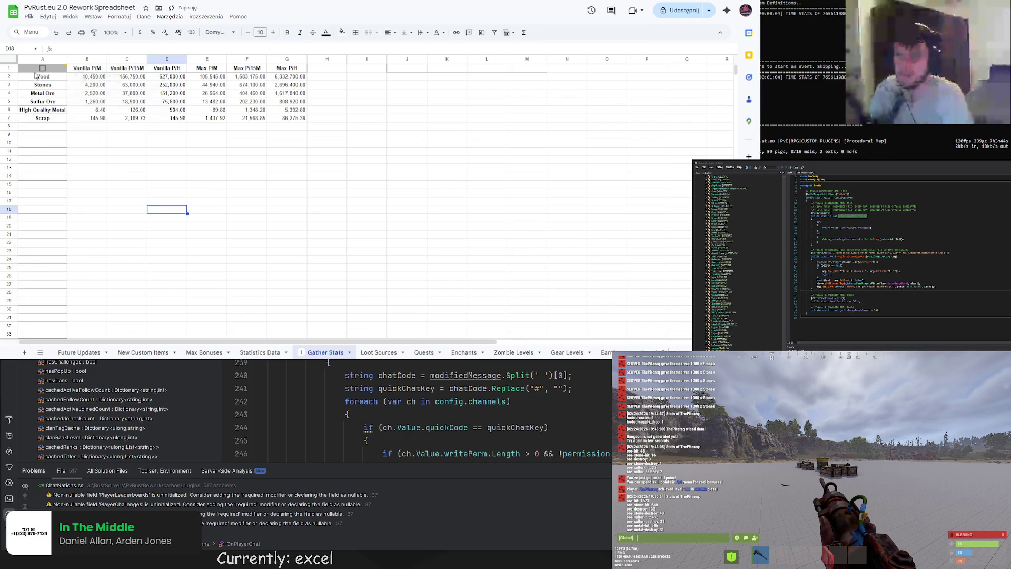
left_click(43, 70)
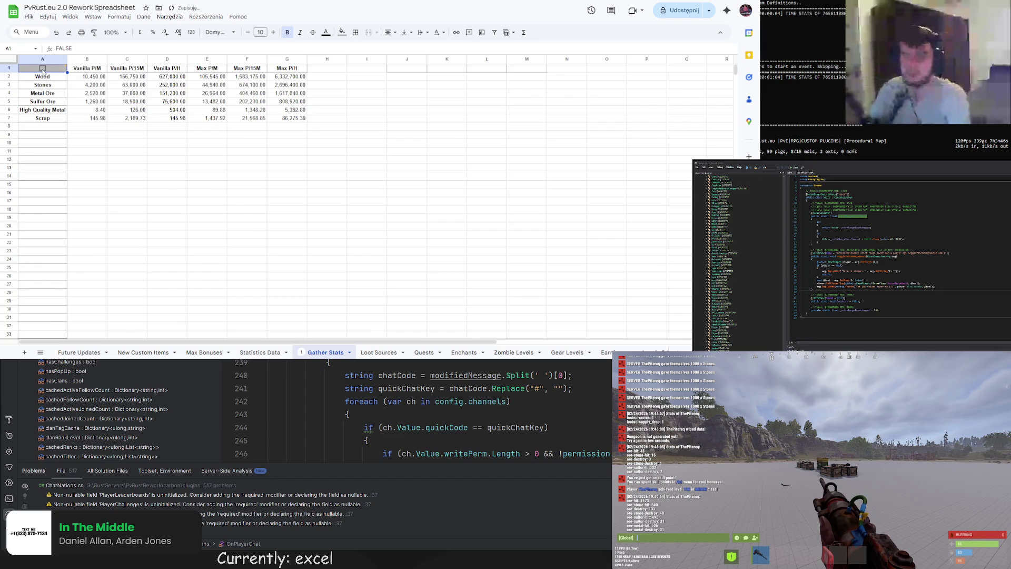
mouse_move(44, 70)
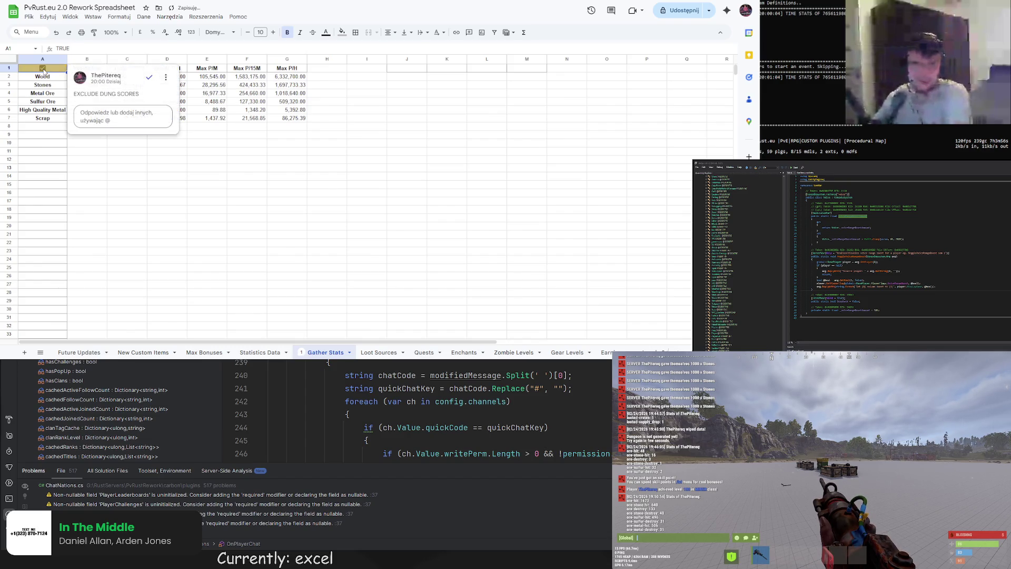
left_click(194, 195)
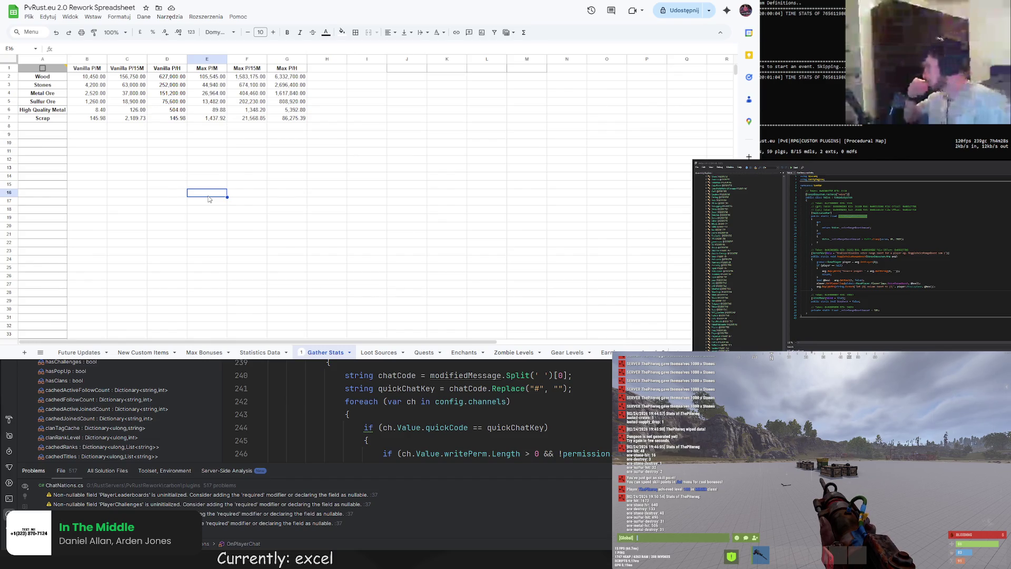
scroll(522, 353, "down", 3)
scroll(524, 354, "down", 4)
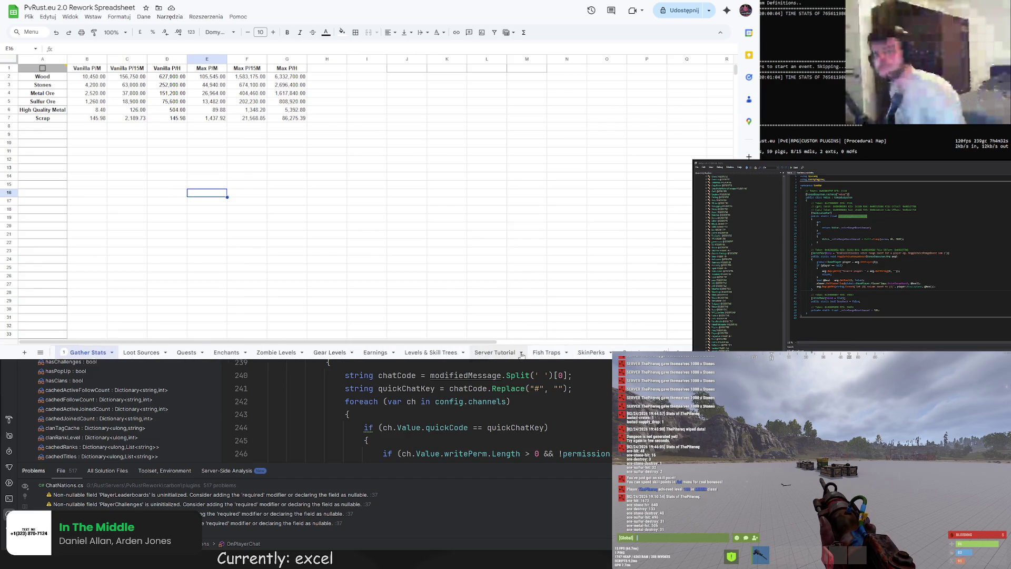
On the Quarries sheet, widen column D and copy the Max Per Minute column B1:B8 into D1
scroll(521, 356, "down", 1)
left_click(518, 352)
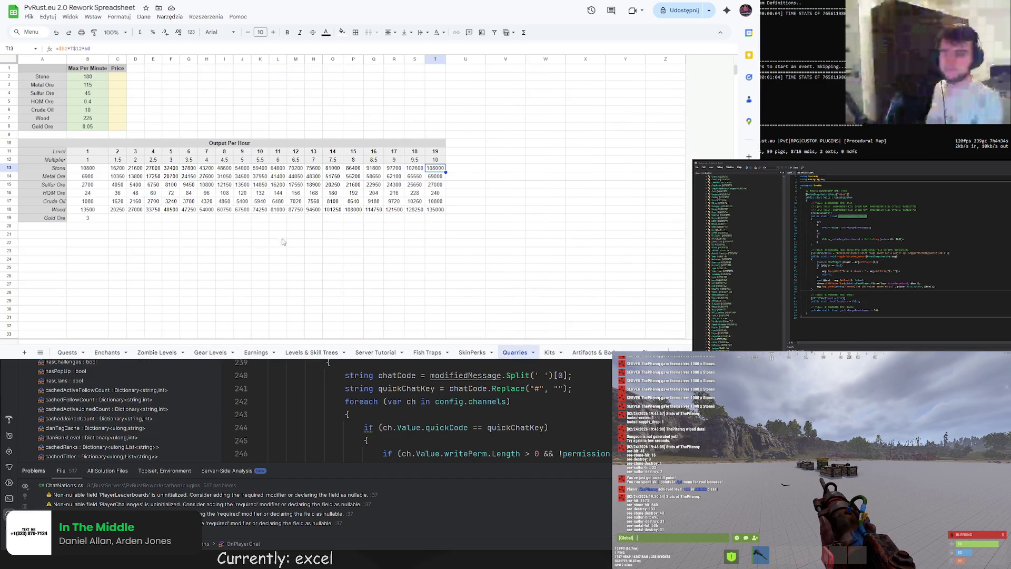
mouse_move(144, 59)
left_mouse_down()
mouse_move(197, 58)
mouse_move(179, 59)
left_mouse_up()
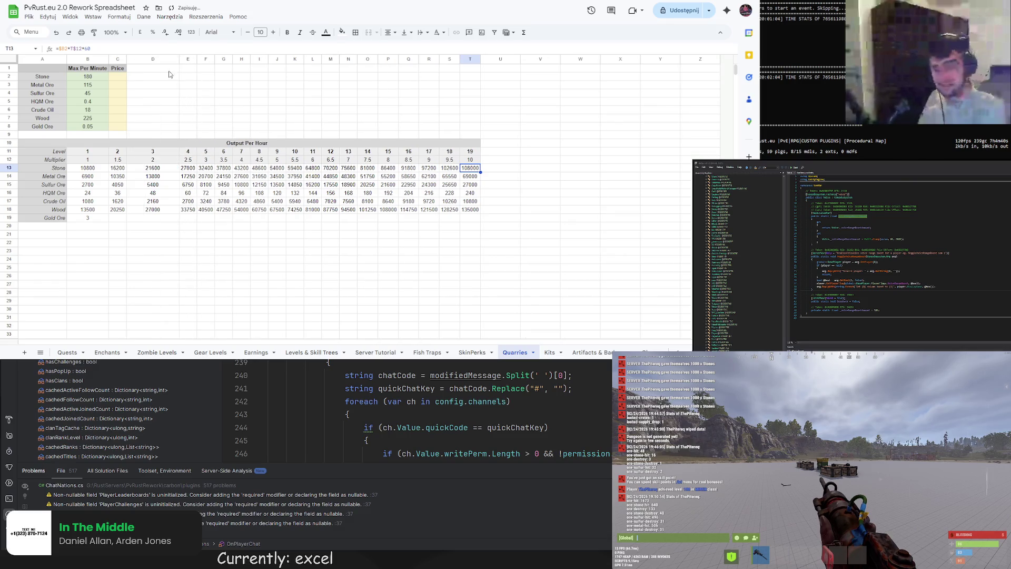
left_click(148, 69)
left_click_drag(99, 71, 88, 126)
key("ctrl+c")
left_click(148, 72)
key("ctrl+v")
Rename the D1 header to 'Max Daily Target' and begin a formula in D2 sourced from Gather Stats
double_click(146, 67)
key("shift+End")
type("Daily")
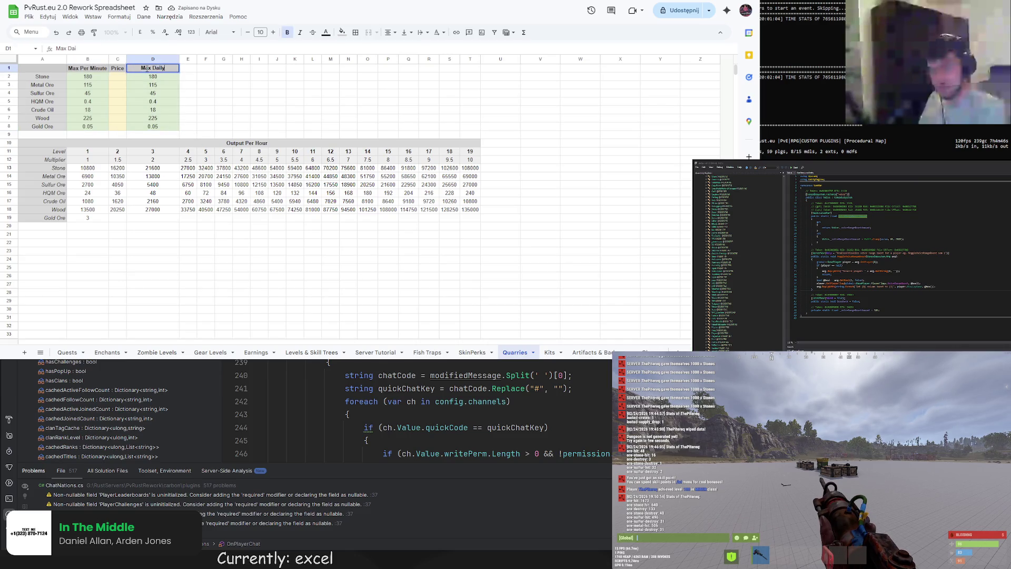
type(" Target")
key("Return")
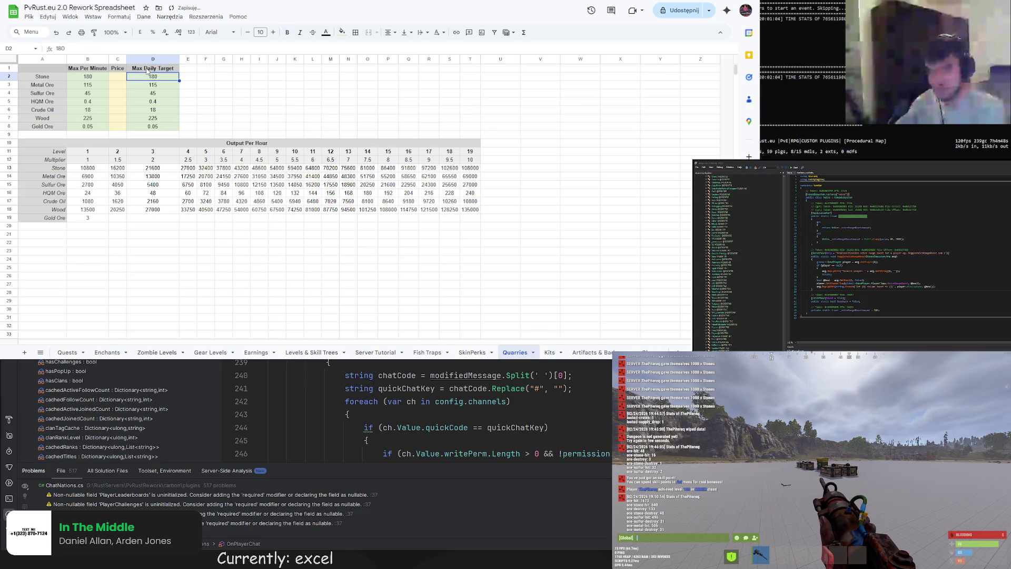
type("=")
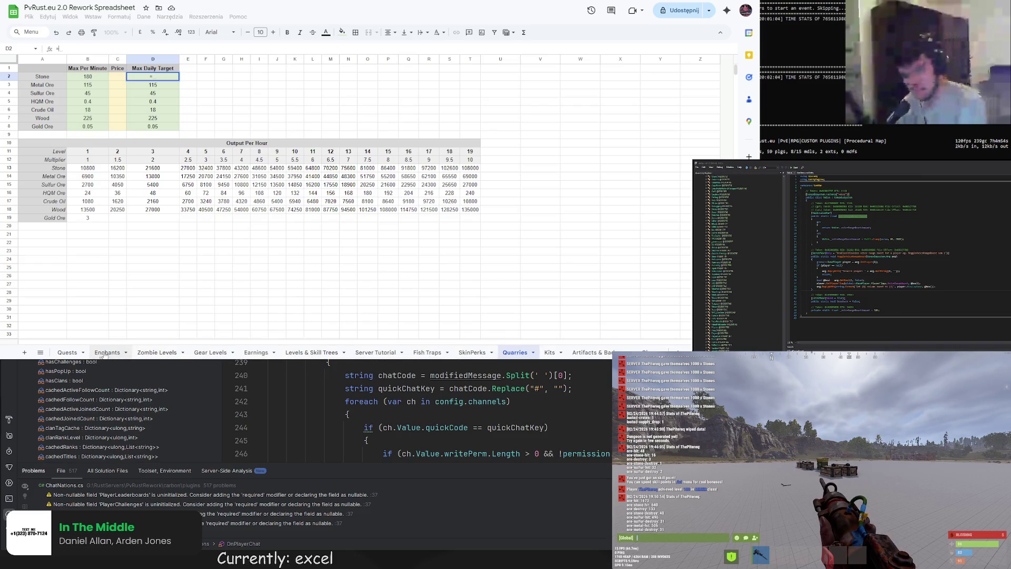
scroll(164, 353, "up", 5)
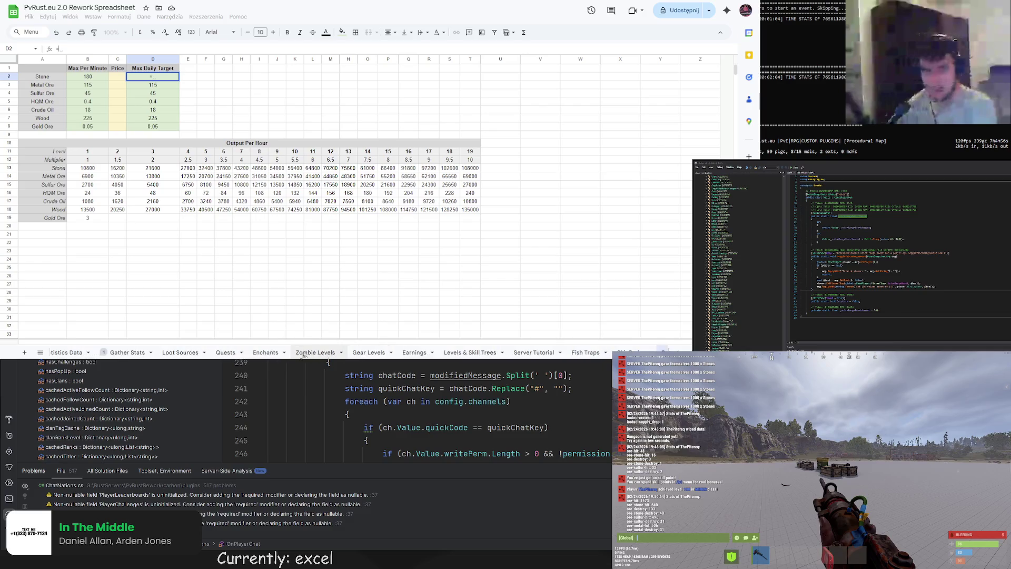
left_click(205, 352)
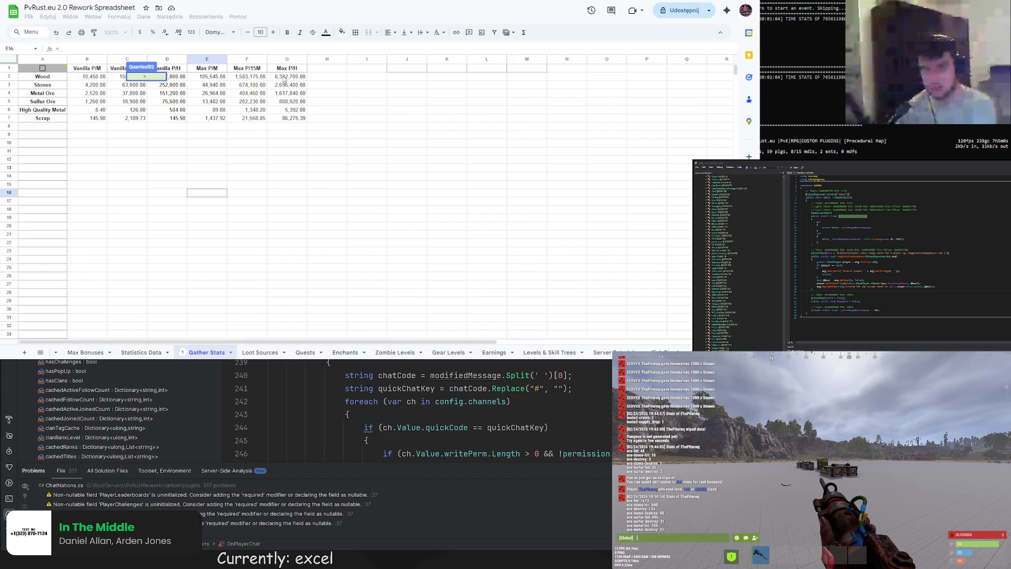
Set Quarries D2 to ='Gather Stats'!E3, showing 44,940.00
left_click(208, 87)
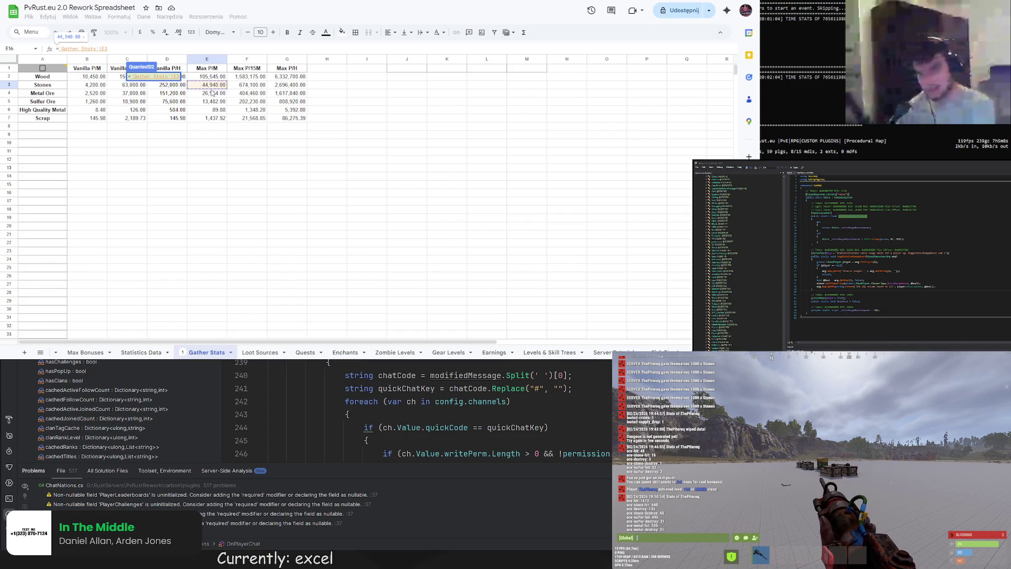
key("Return")
left_click(202, 92)
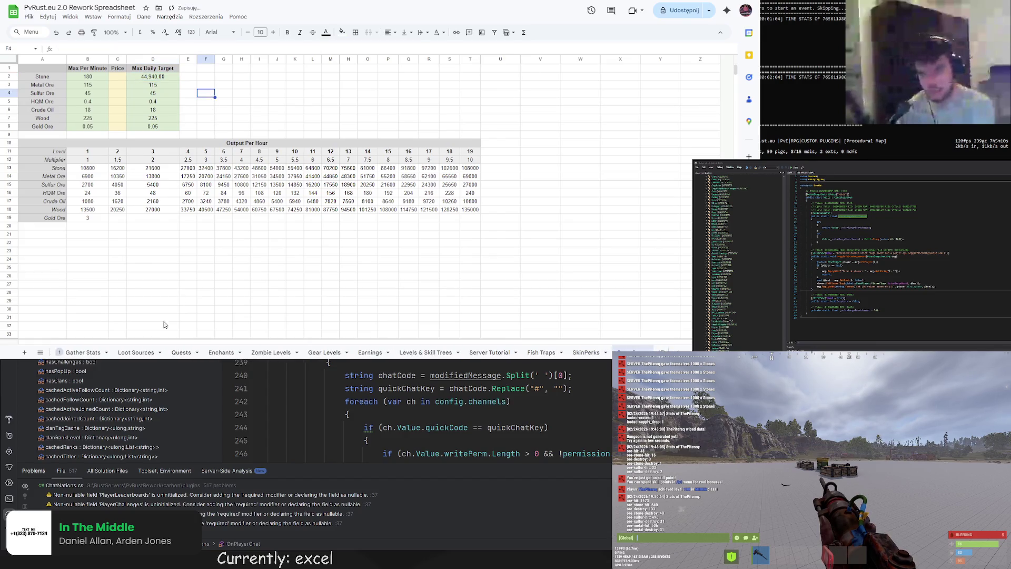
On Gather Stats, review the Stones Vanilla and Max P/M and P/15M formulas, plus Wood Max P/M
left_click(172, 353)
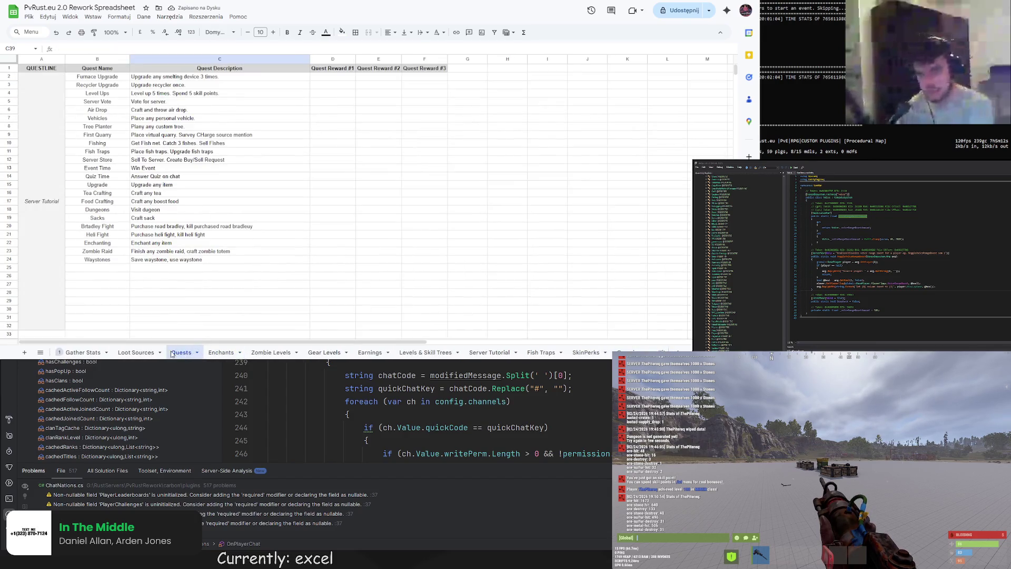
left_click(135, 352)
left_click(100, 353)
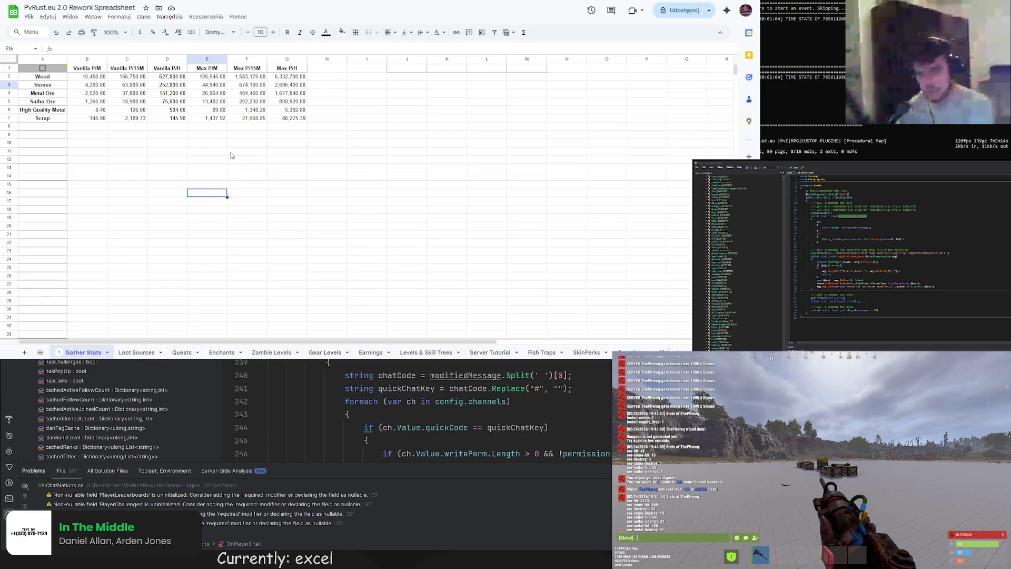
left_click(212, 86)
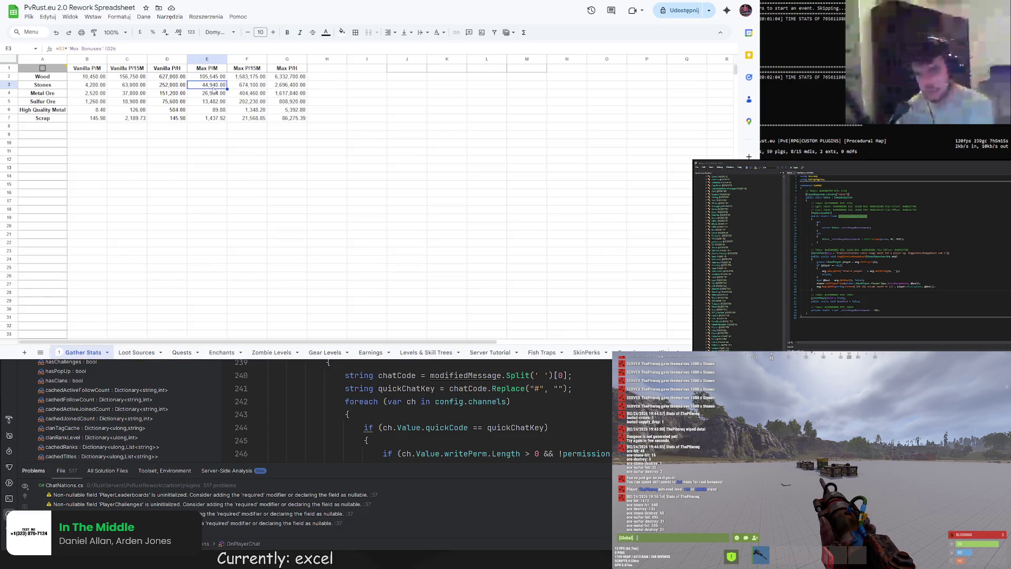
left_click(103, 89)
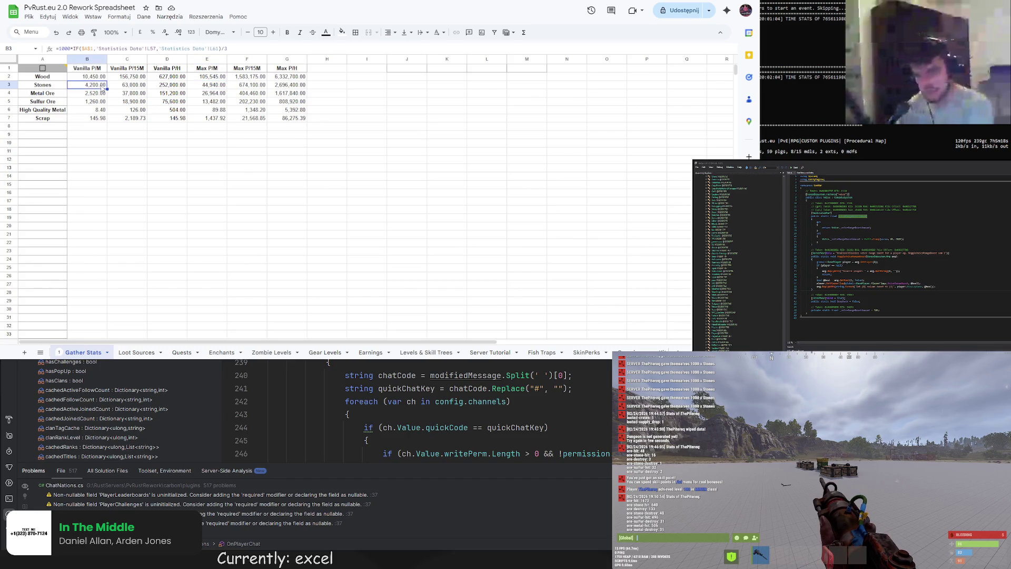
left_click(124, 87)
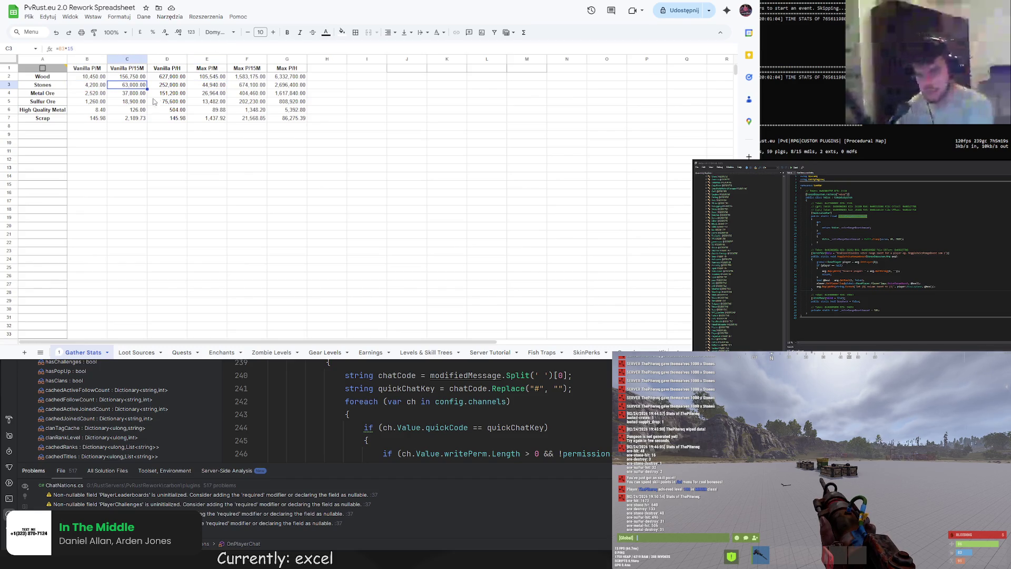
left_click(250, 88)
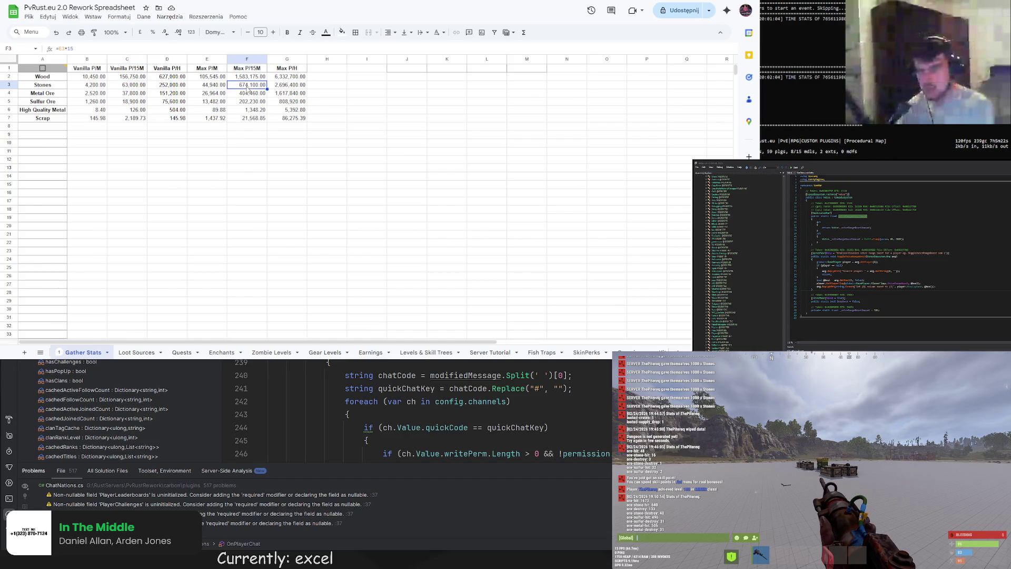
left_click(202, 77)
left_click(200, 84)
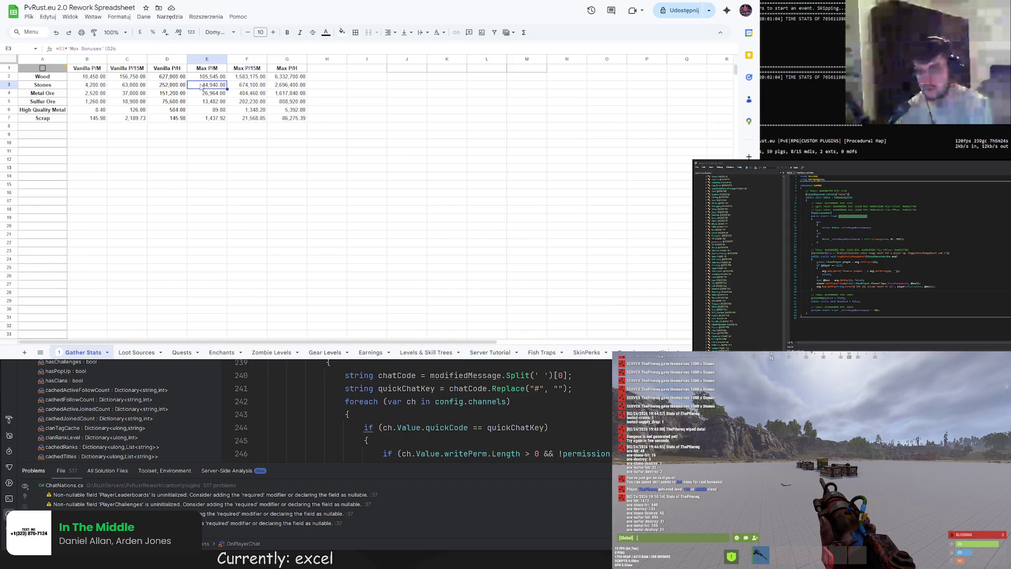
left_click(95, 88)
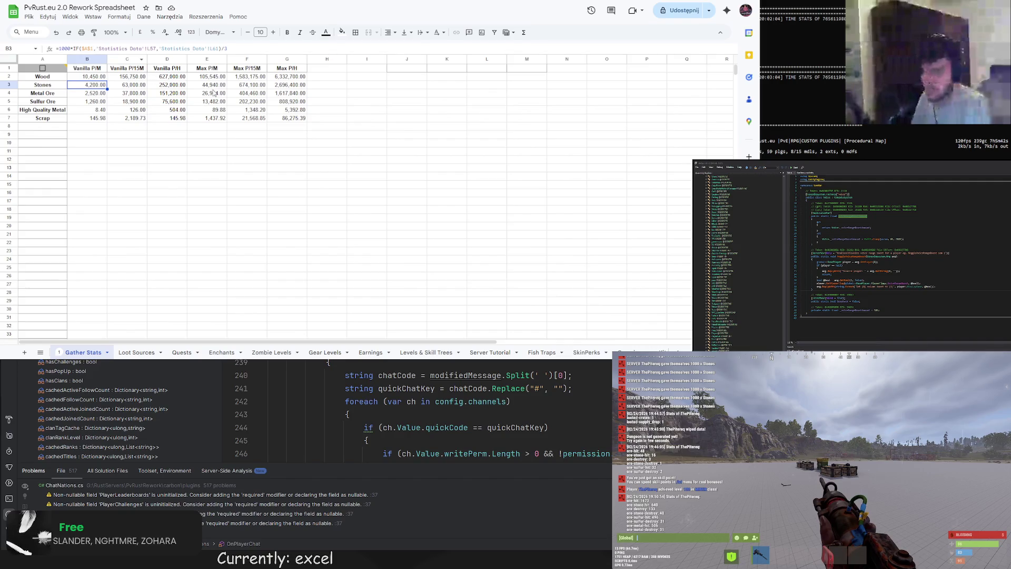
Toggle the A1 dung checkbox to compare values, then open the Stones Max P/M formula in E3
left_click(43, 69)
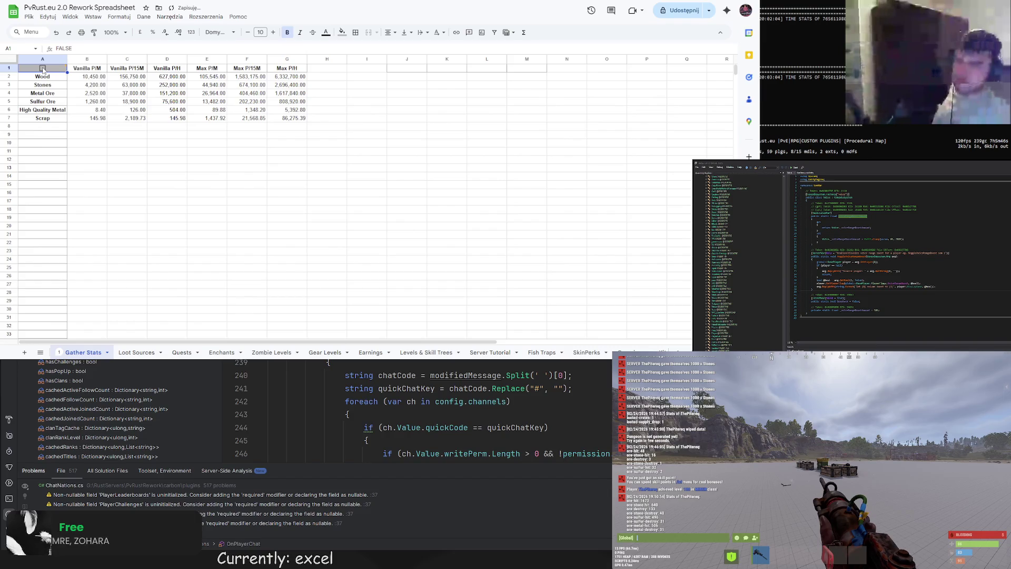
left_click(235, 168)
left_click(218, 86)
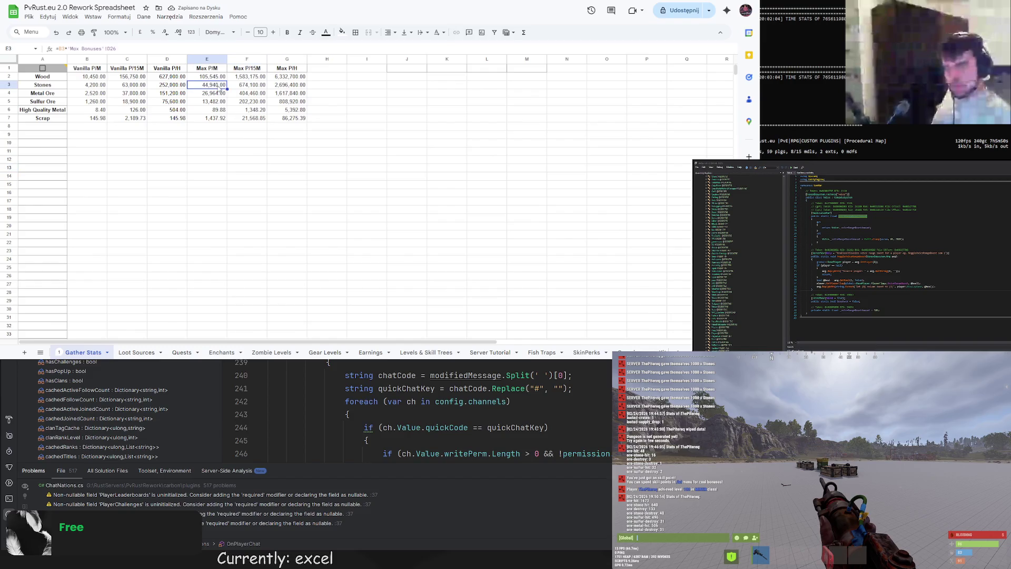
left_click(97, 49)
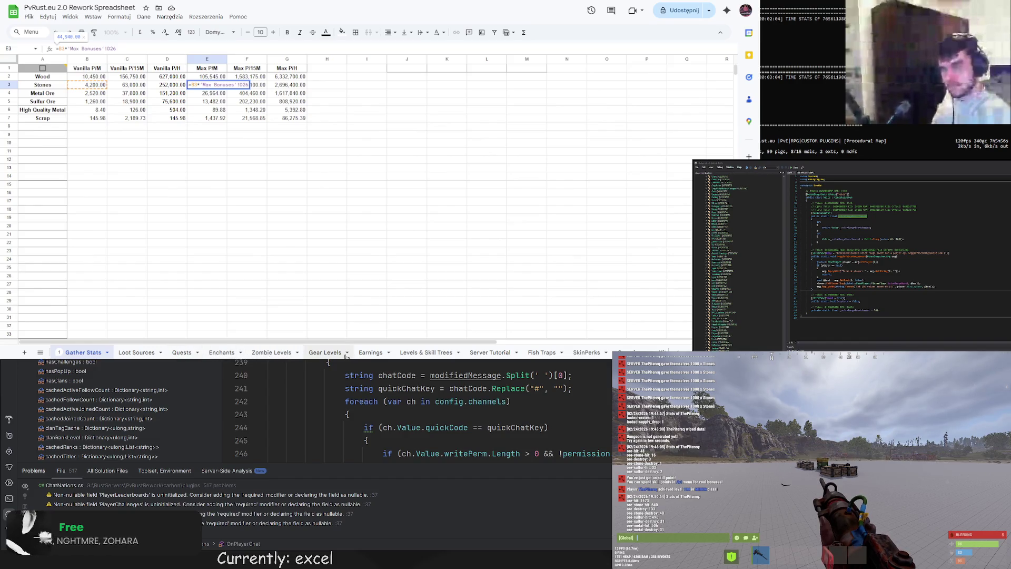
scroll(189, 352, "up", 3)
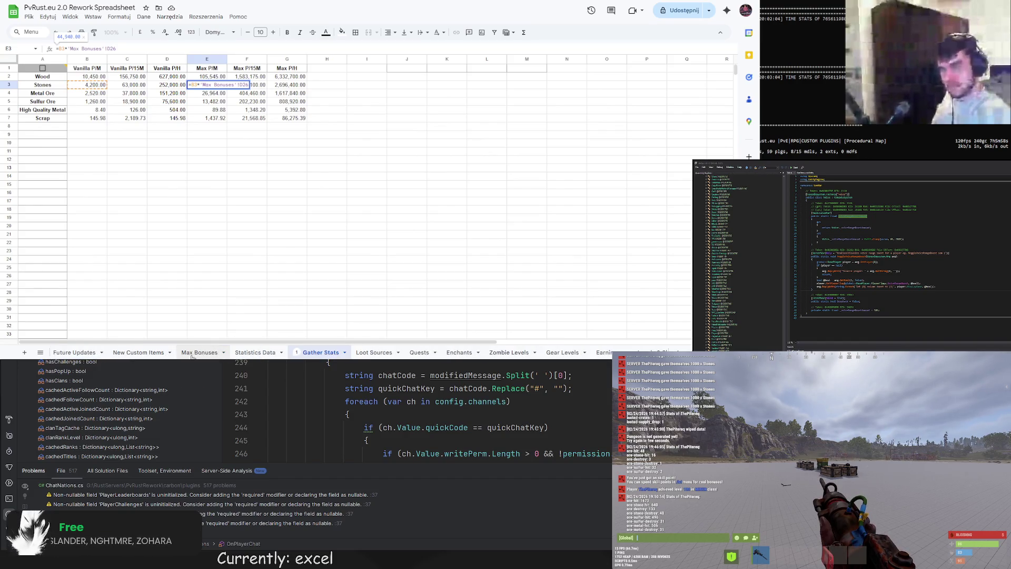
left_click(199, 353)
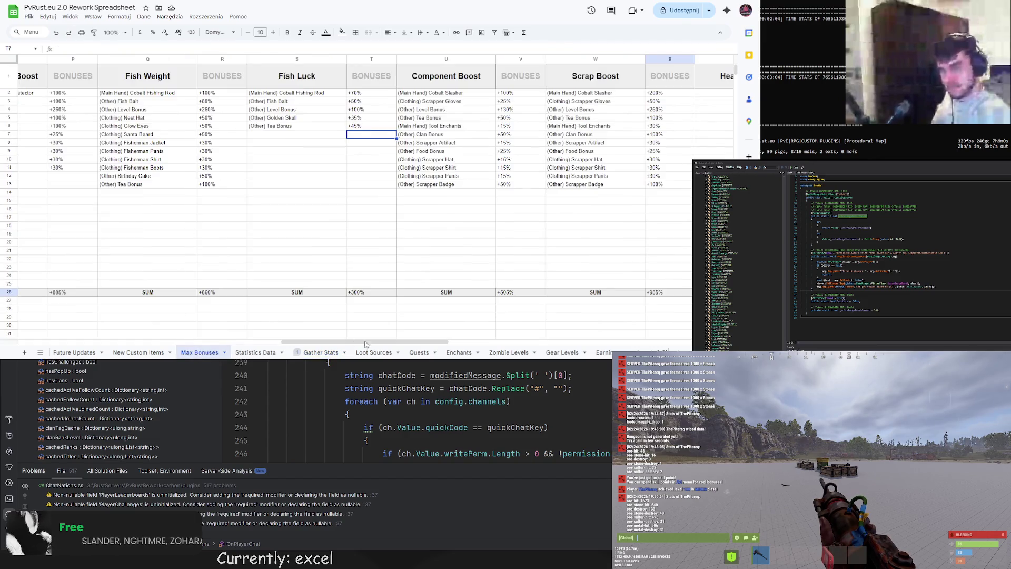
left_click_drag(364, 342, 87, 325)
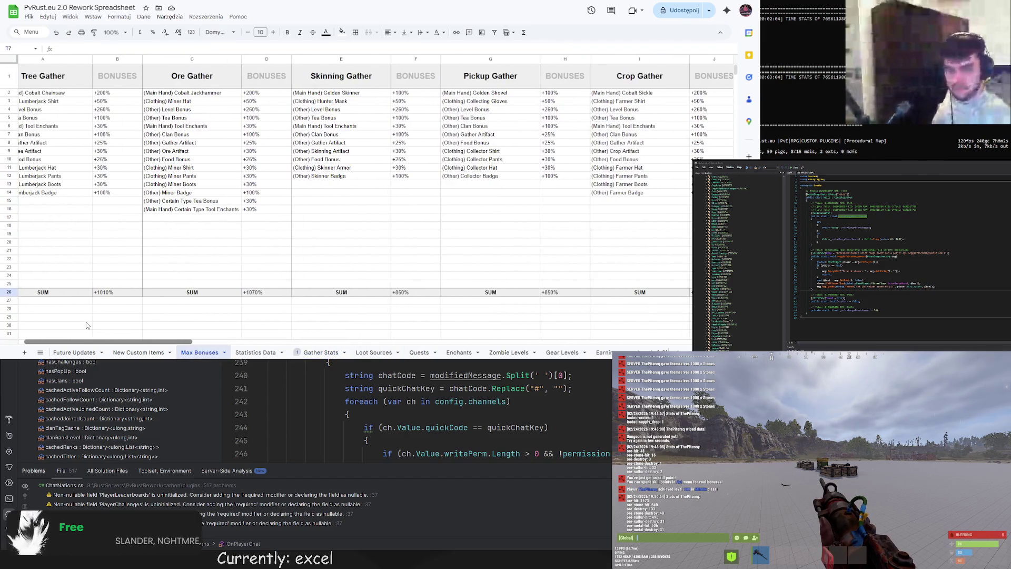
scroll(87, 326, "left", 1)
scroll(87, 326, "left", 2)
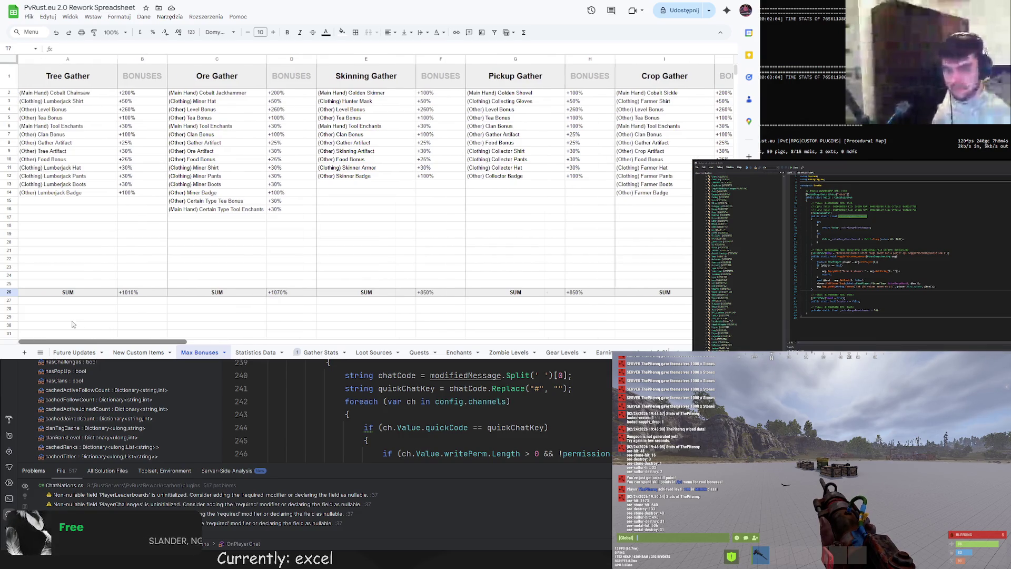
left_click(303, 353)
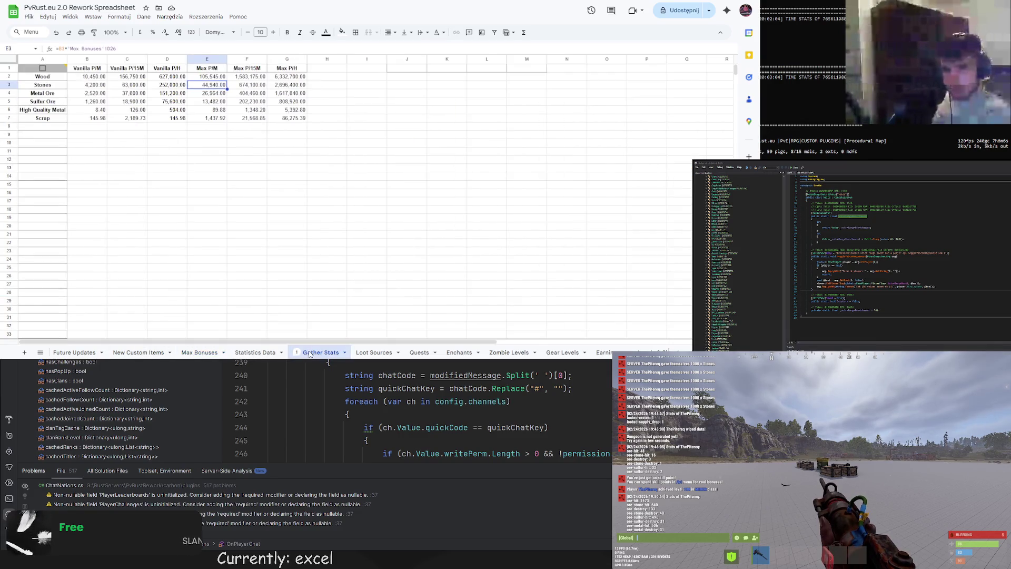
right_click(301, 357)
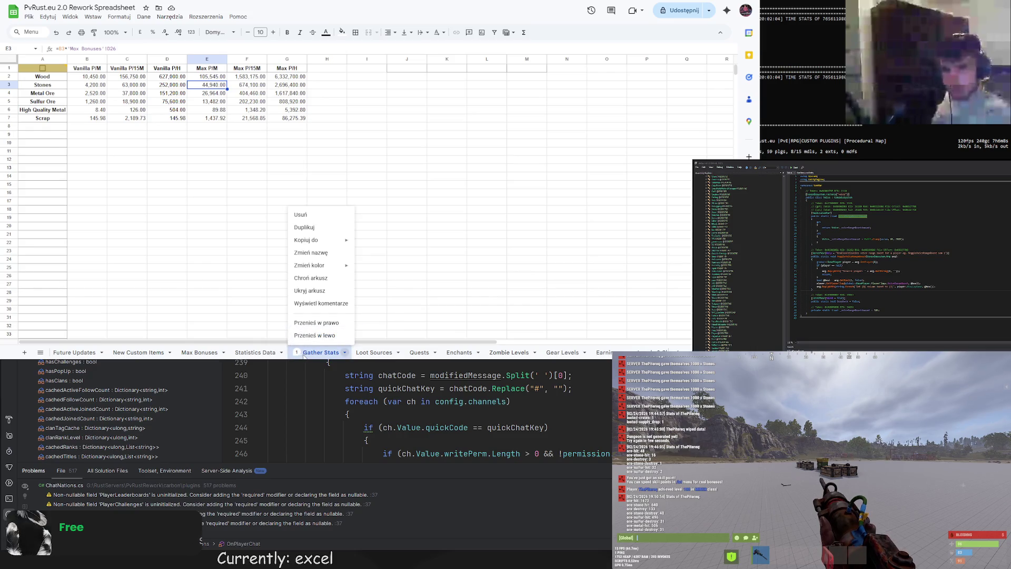
left_click(297, 355)
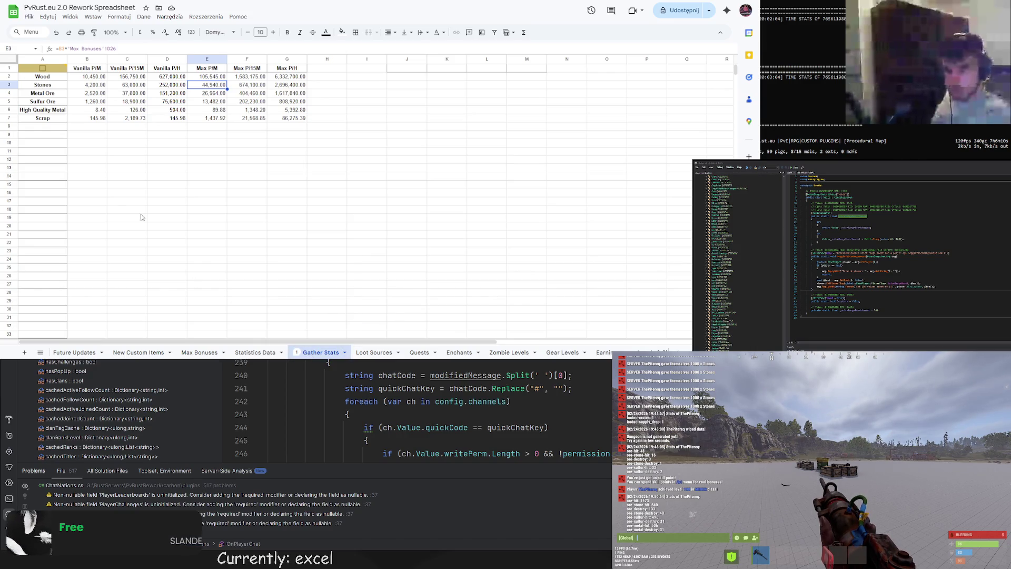
Inspect the E3 Stones Max P/M and B3 Vanilla P/M formulas unchanged, then switch to Levels And Economy Rework V2
left_click(167, 201)
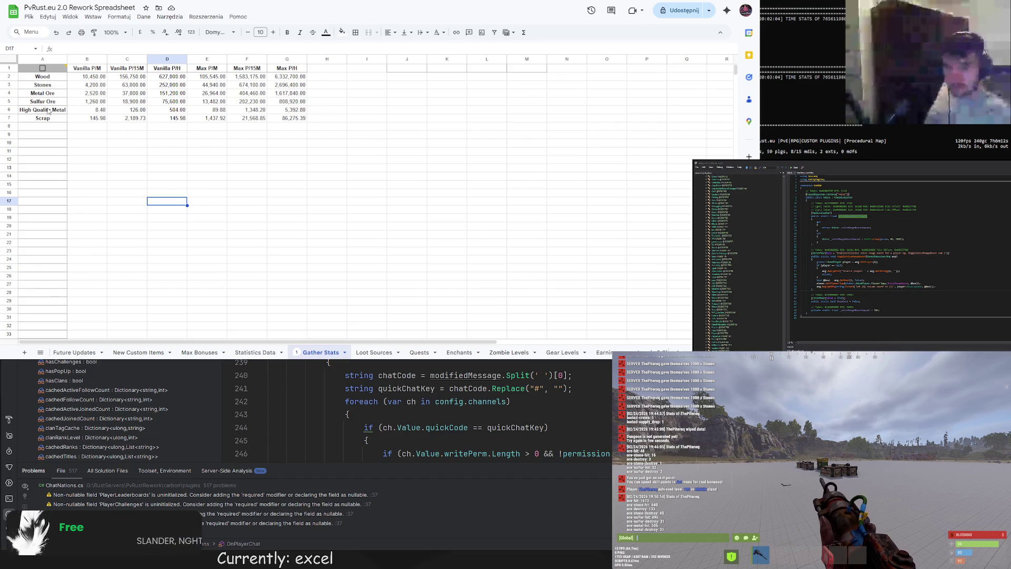
left_click(206, 142)
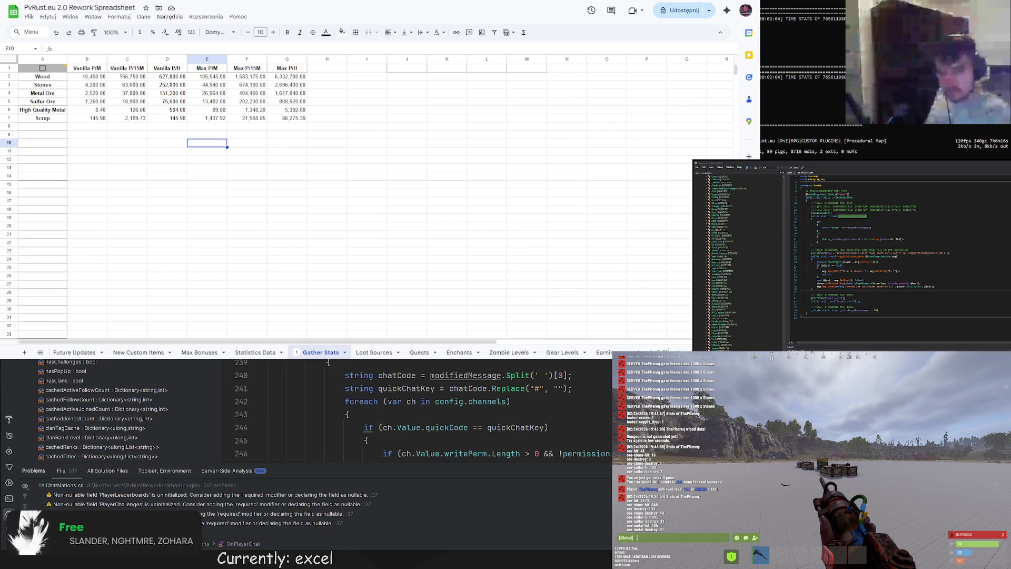
left_click(150, 169)
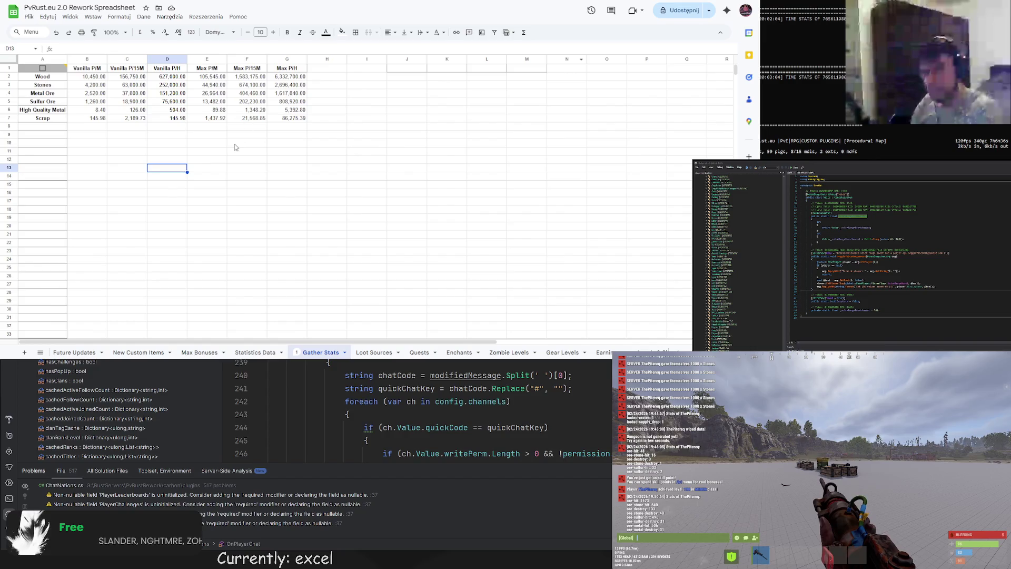
left_click(222, 136)
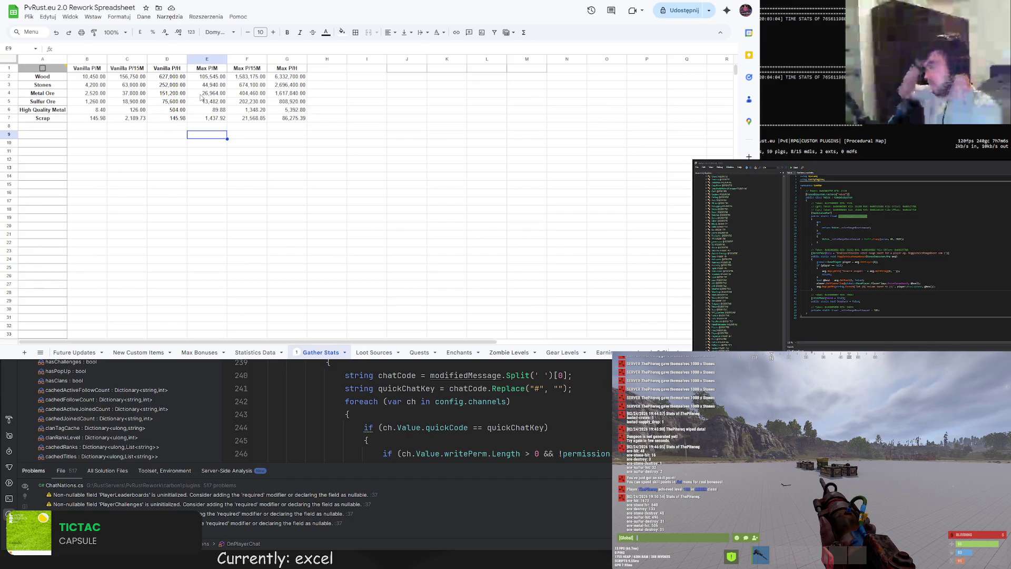
left_click(205, 87)
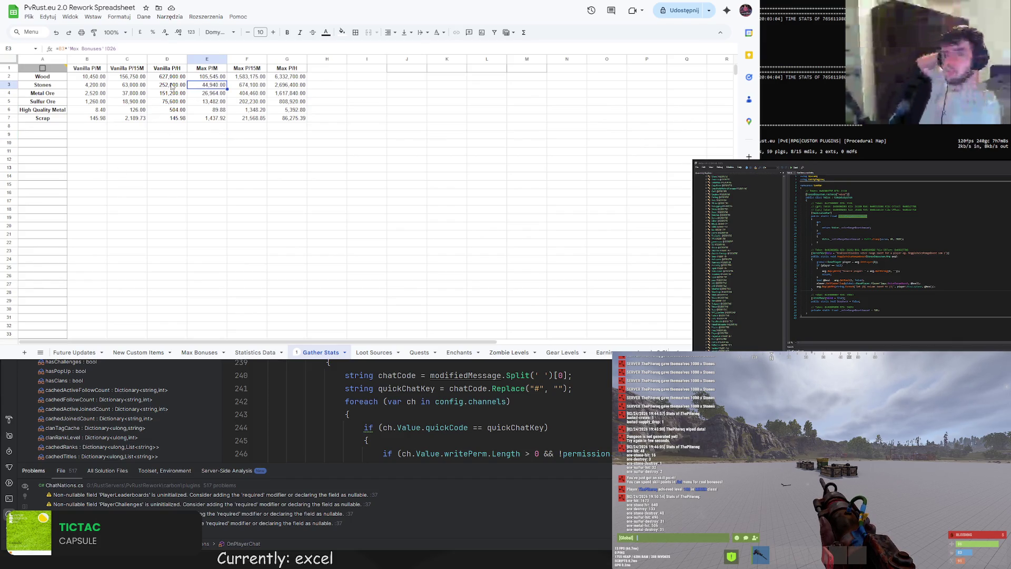
left_click(82, 49)
key("Escape")
left_click(88, 86)
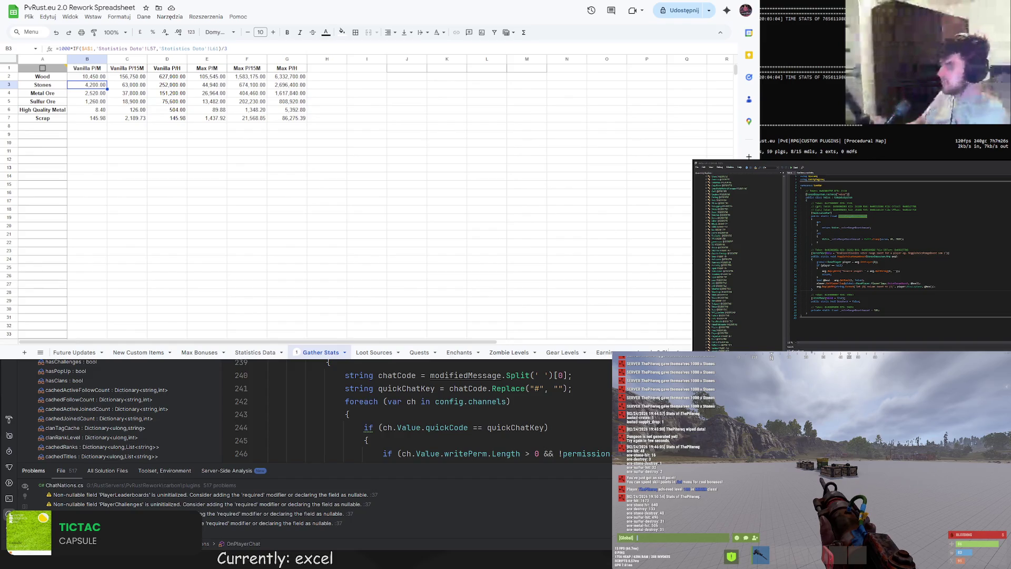
key("ctrl+Tab")
key("ctrl+Tab")
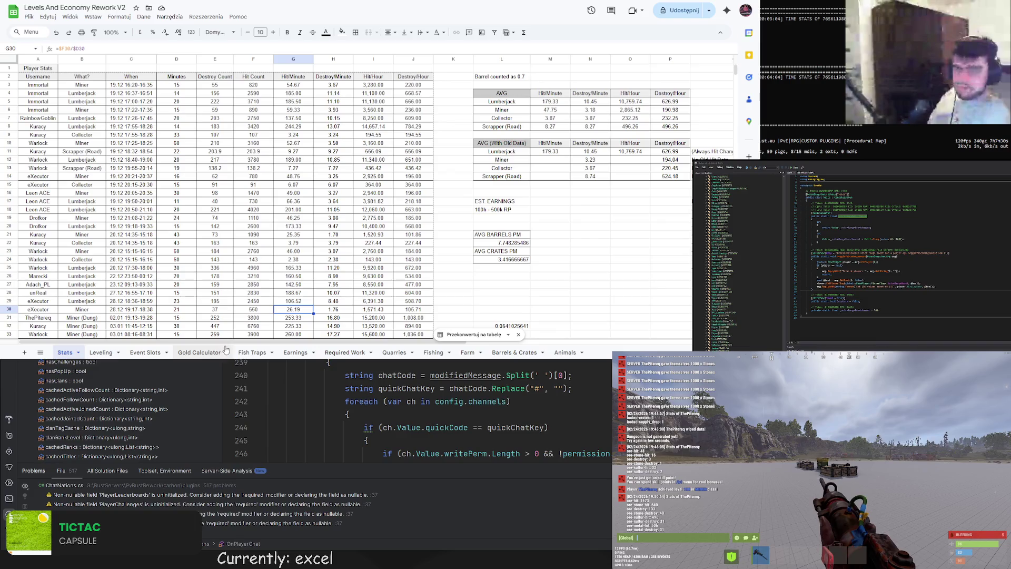
On the Earnings sheet, inspect the Stones per-minute resources formula in BN8
left_click(295, 353)
left_click_drag(388, 345, 441, 342)
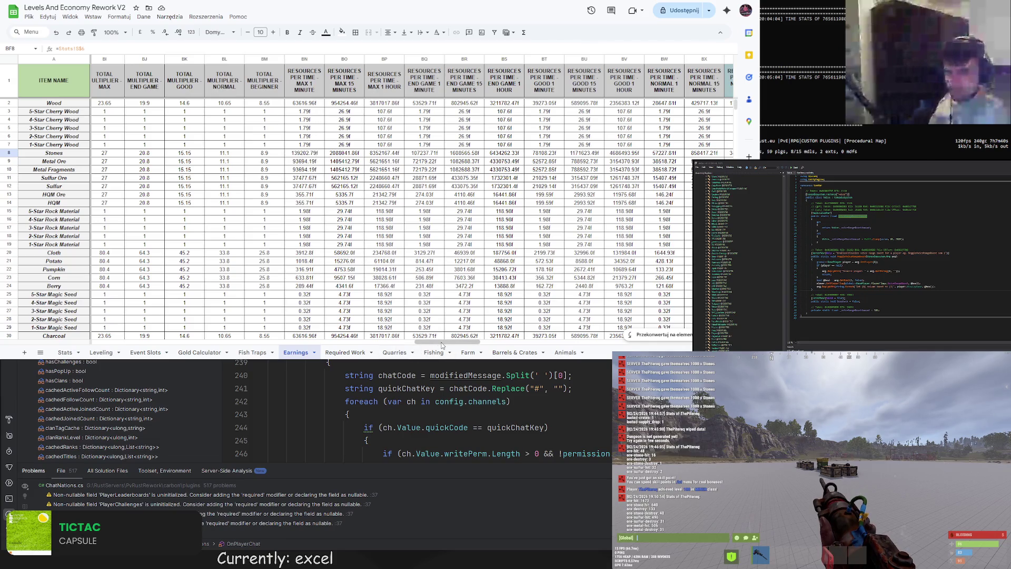
mouse_move(443, 343)
left_mouse_down()
mouse_move(455, 345)
mouse_move(417, 353)
left_mouse_up()
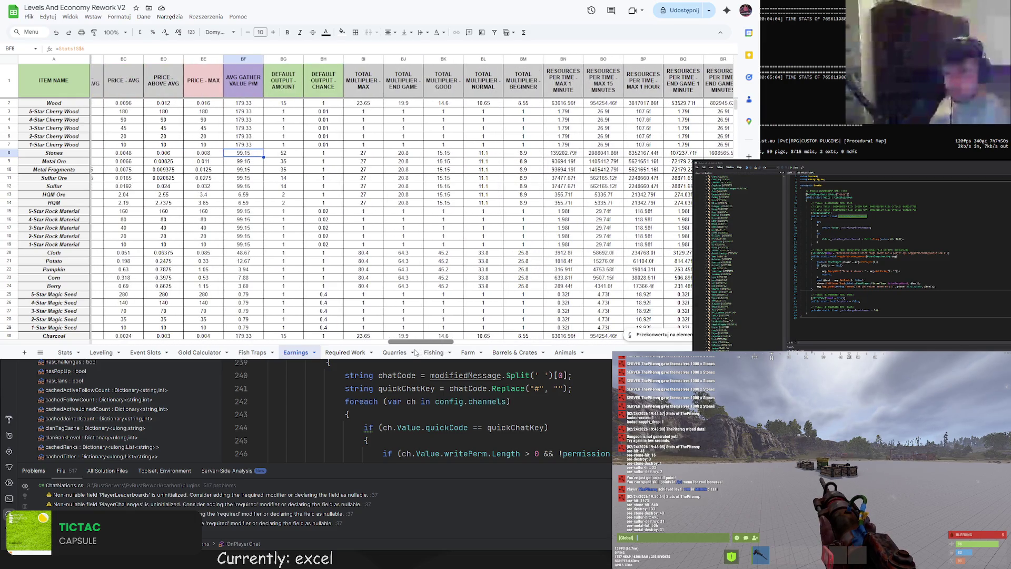
scroll(413, 325, "right", 2)
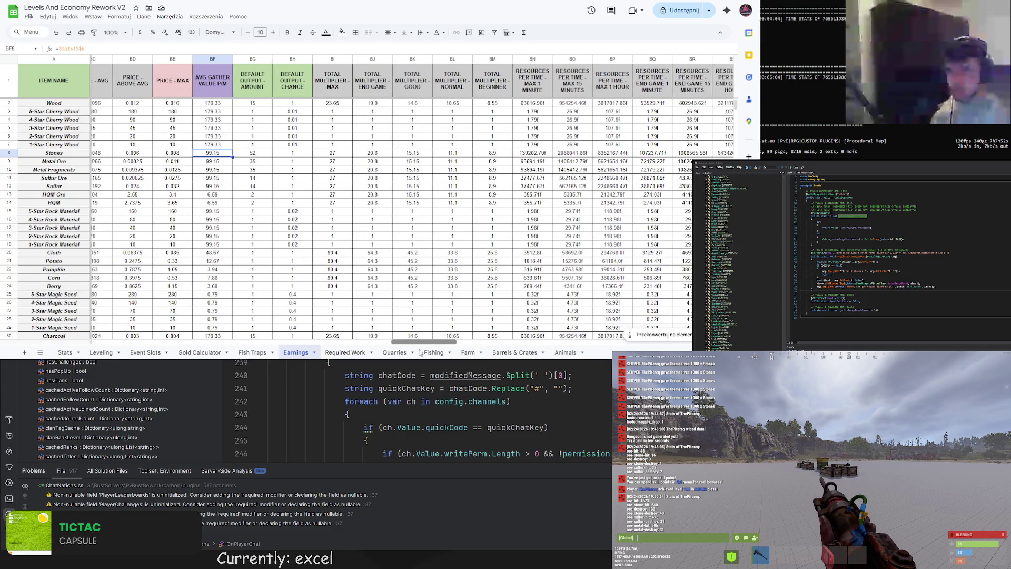
left_click(461, 156)
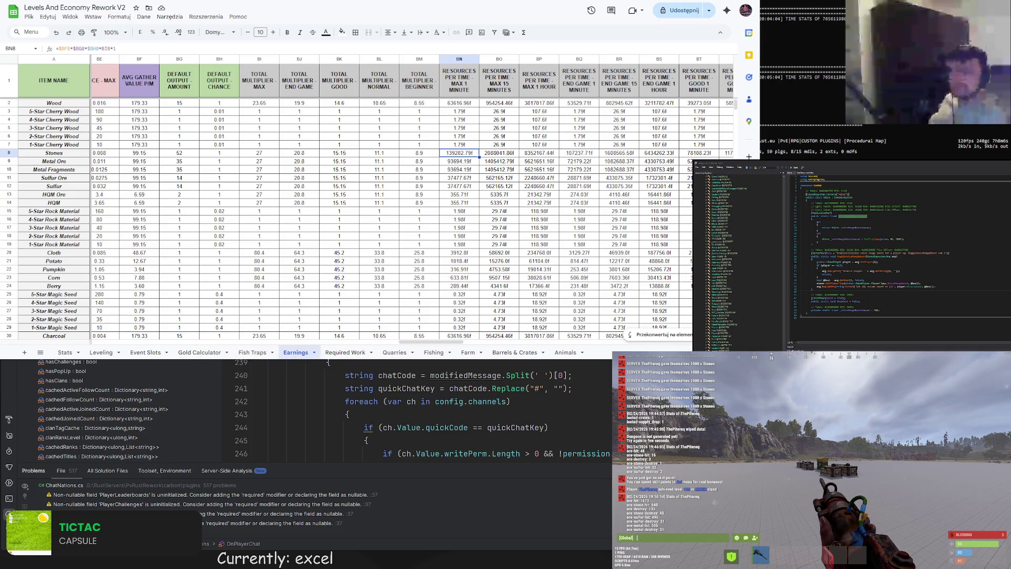
Switch back to the PvRust.eu 2.0 Rework Spreadsheet's Gather Stats sheet
key("ctrl+Tab")
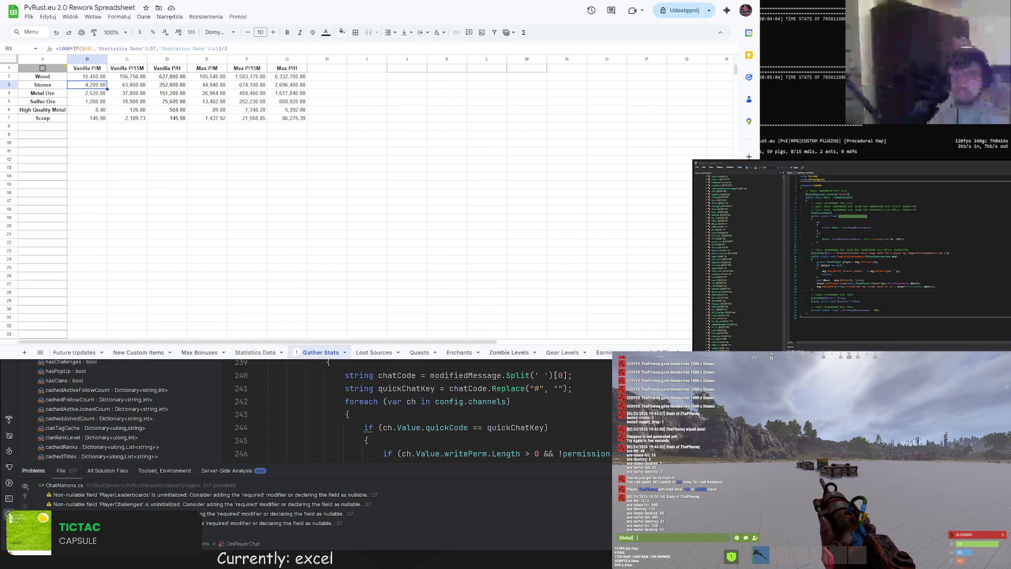
key("ctrl+shift+Tab")
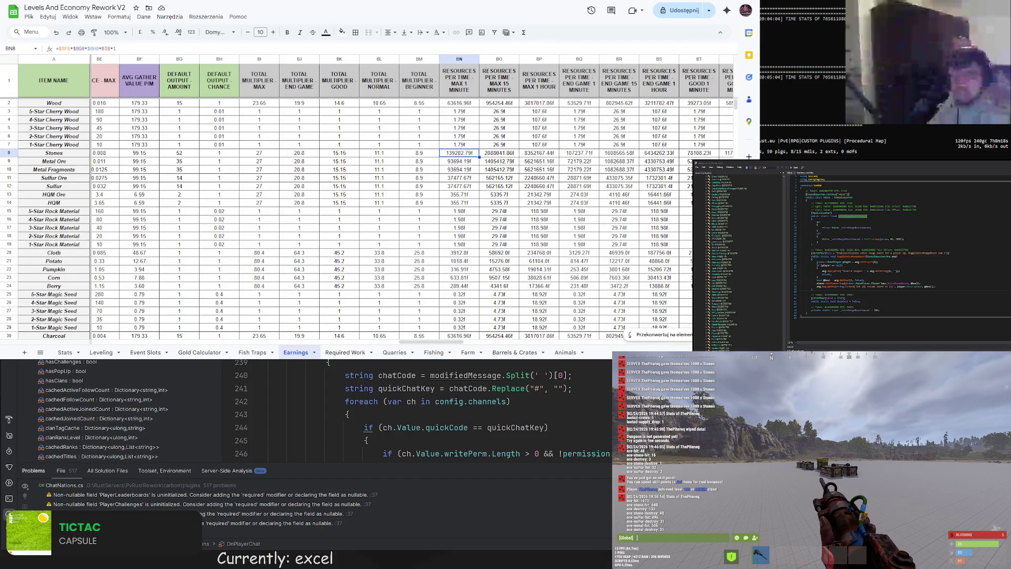
key("ctrl+Tab")
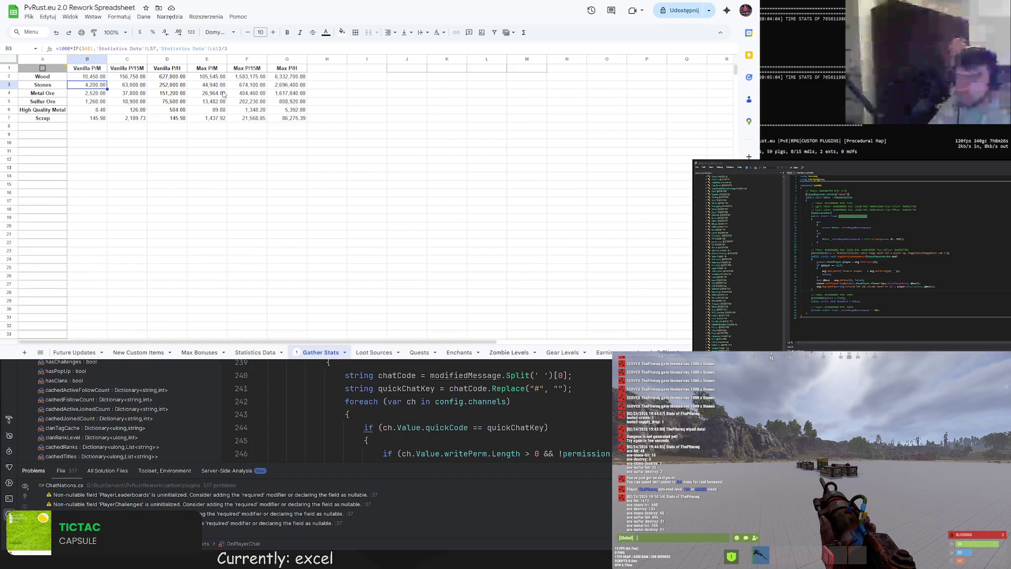
On Quarries, set the Metal Ore Max Daily Target to reference Gather Stats' Metal Ore Max P/M
left_click(213, 352)
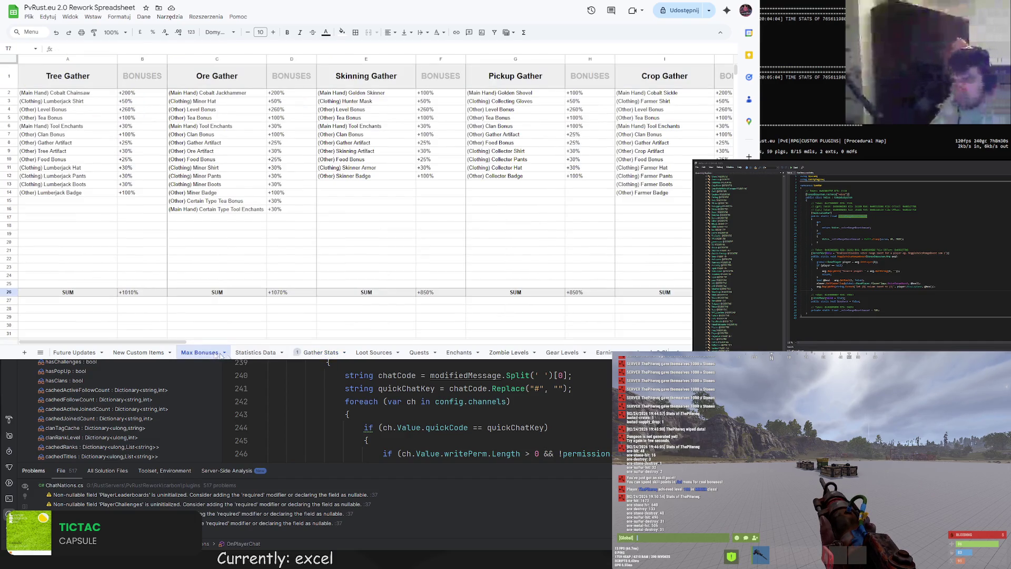
scroll(438, 356, "right", 5)
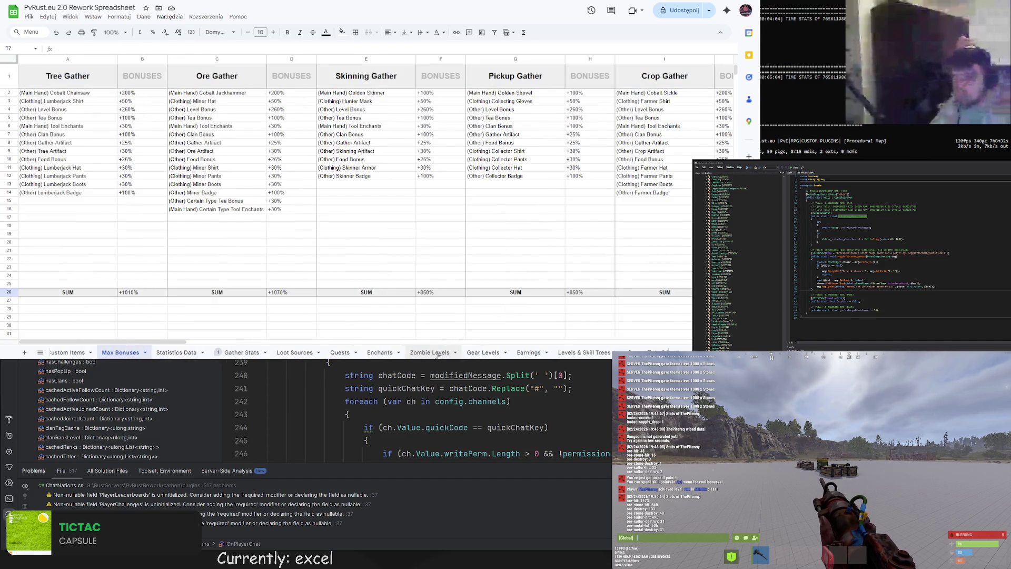
scroll(439, 356, "right", 4)
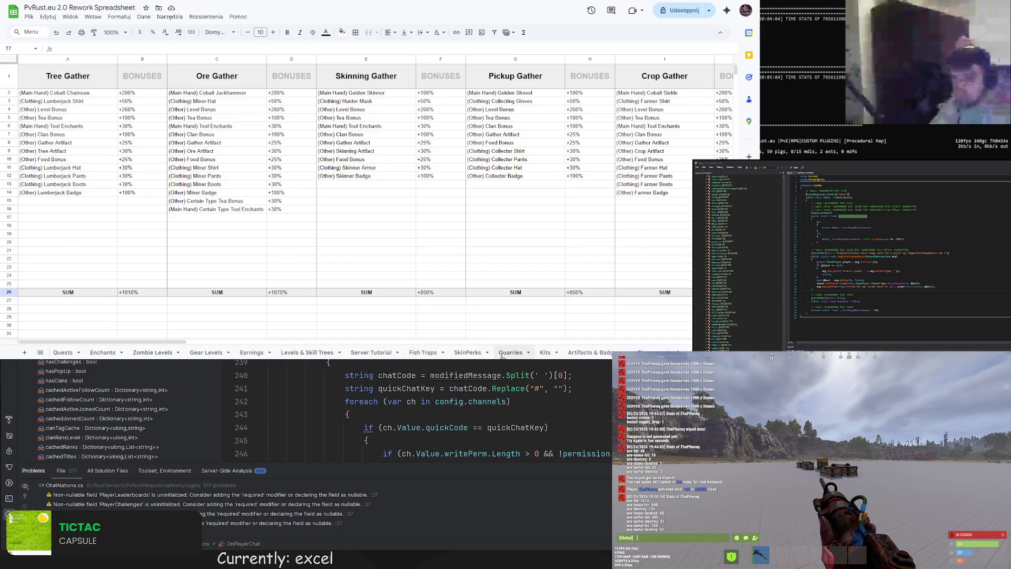
left_click(510, 353)
left_click(162, 88)
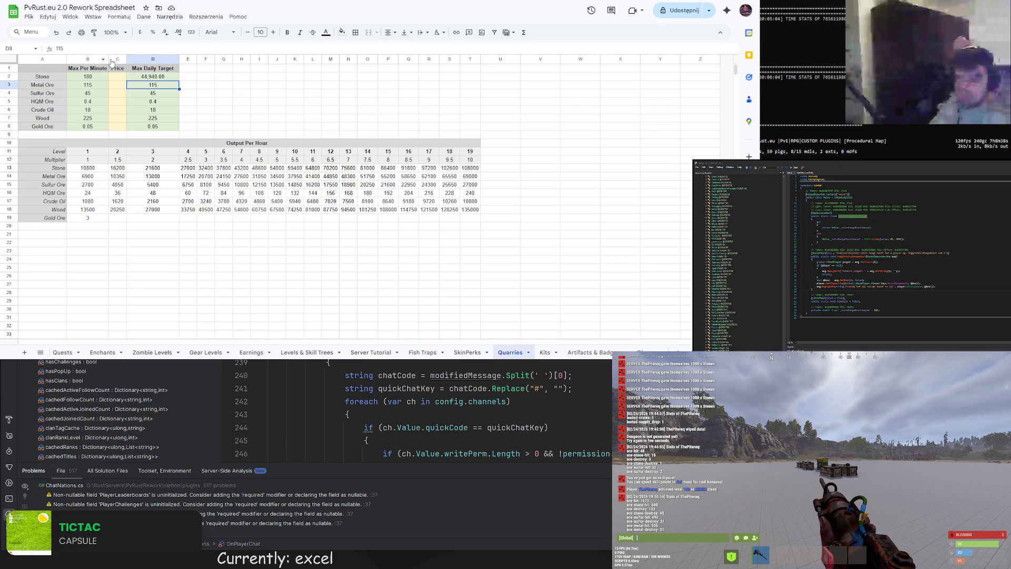
double_click(154, 90)
key("BackSpace")
type("=")
scroll(149, 356, "up", 3)
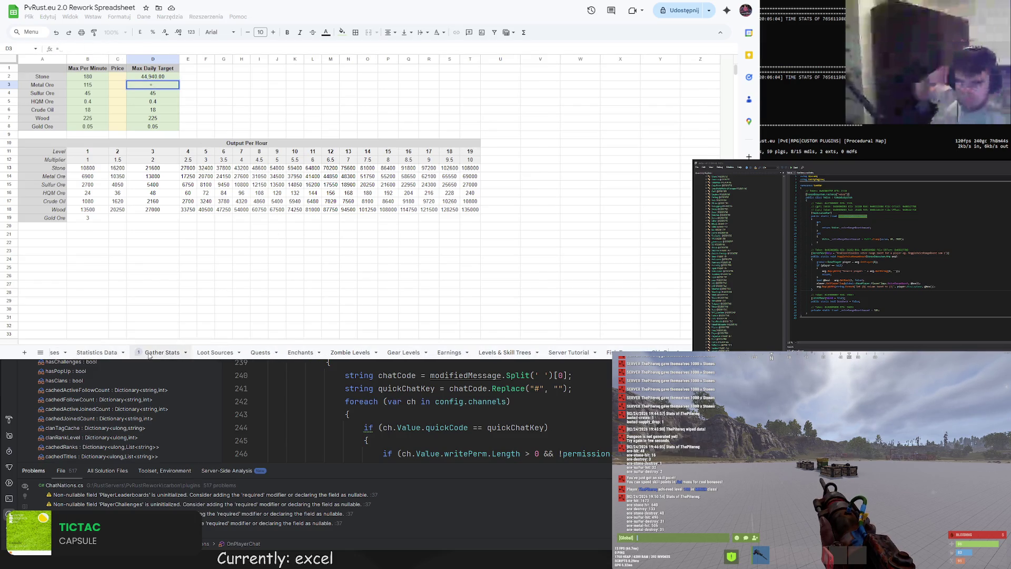
left_click(158, 353)
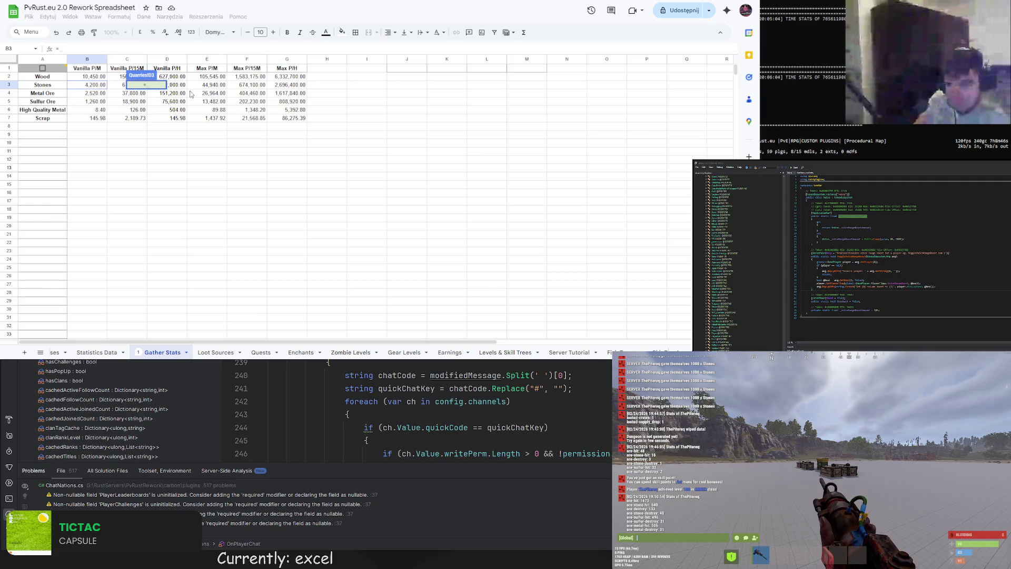
left_click(190, 93)
key("Return")
Link the Sulfur Ore target to its Gather Stats Max P/M and copy it down to HQM Ore
key("Down")
key("Delete")
type("=")
scroll(232, 352, "left", 2)
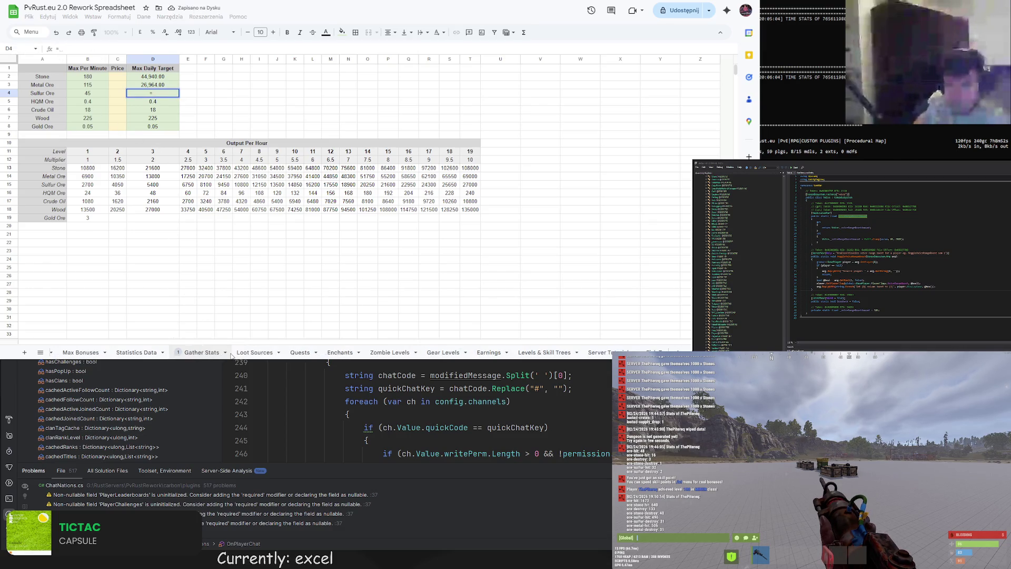
left_click(195, 352)
left_click(203, 103)
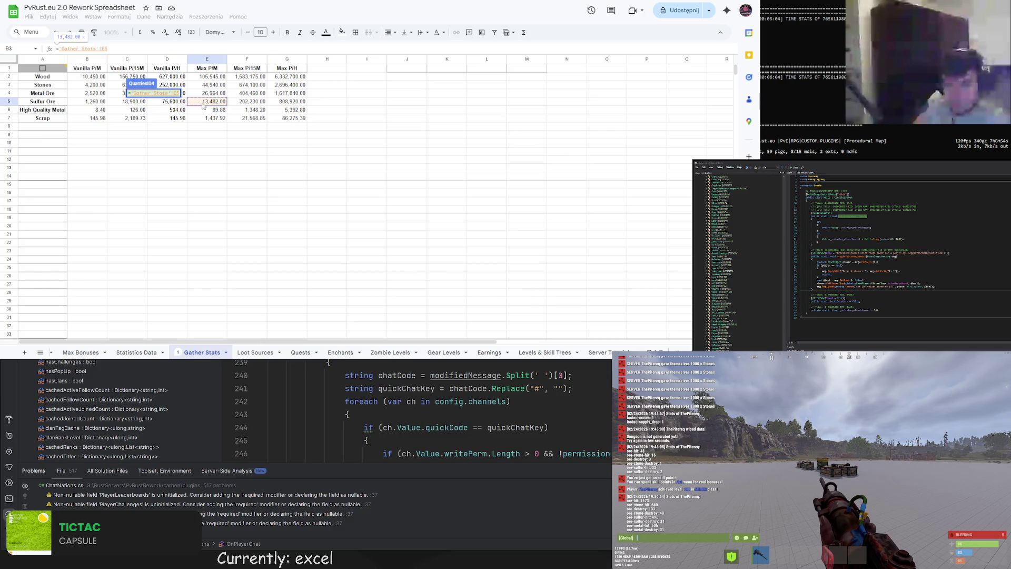
key("Return")
left_click_drag(179, 98, 174, 105)
Paste the reference formula into the Wood target and correct its row number
left_click(168, 111)
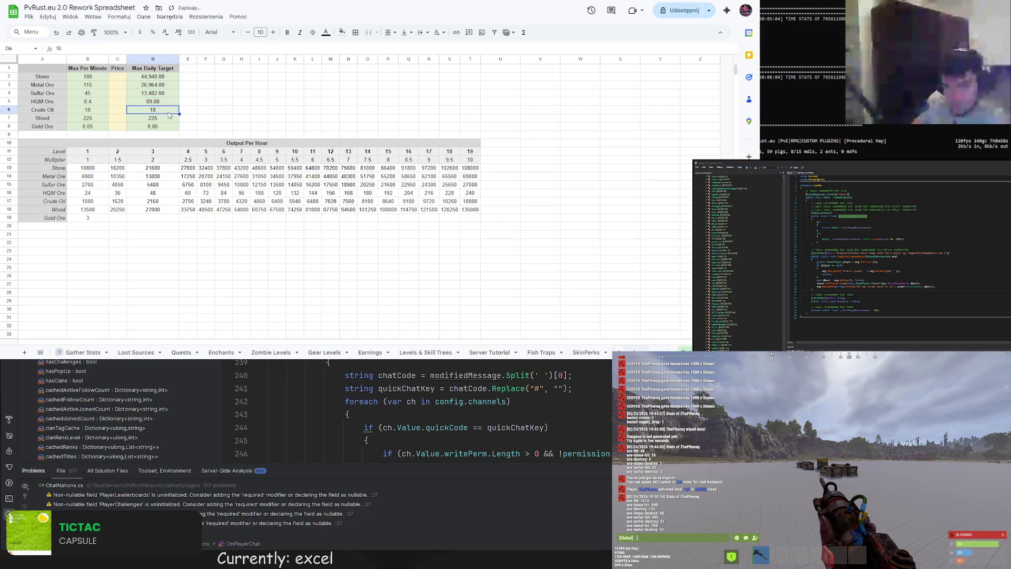
left_click(84, 352)
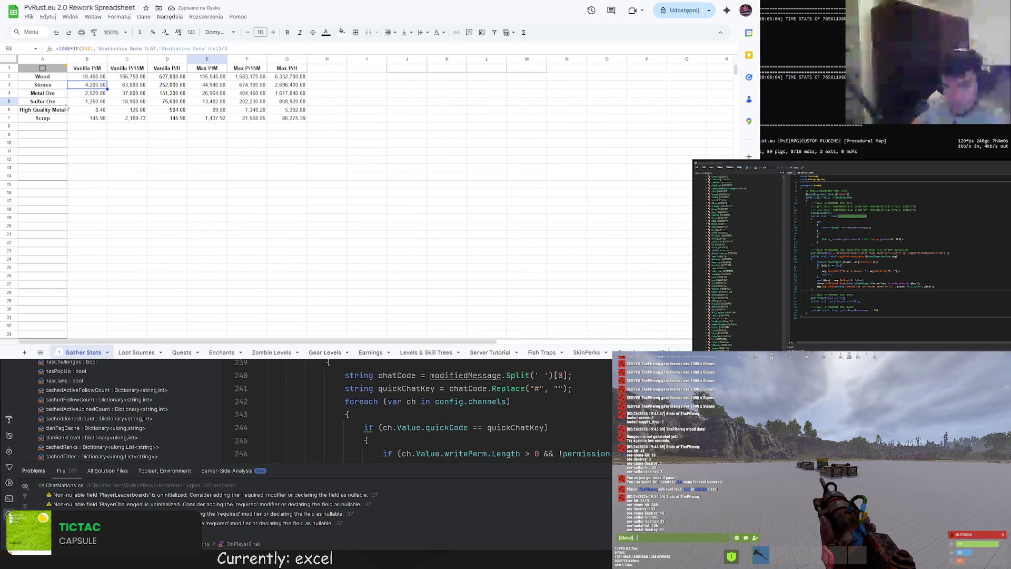
left_click(327, 353)
left_click(632, 349)
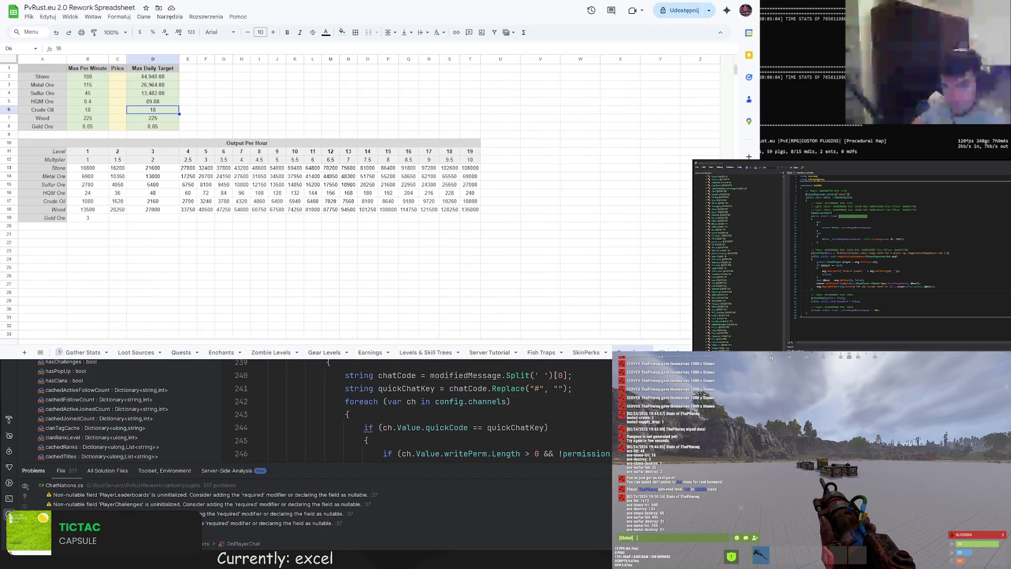
left_click(157, 103)
key("ctrl+z")
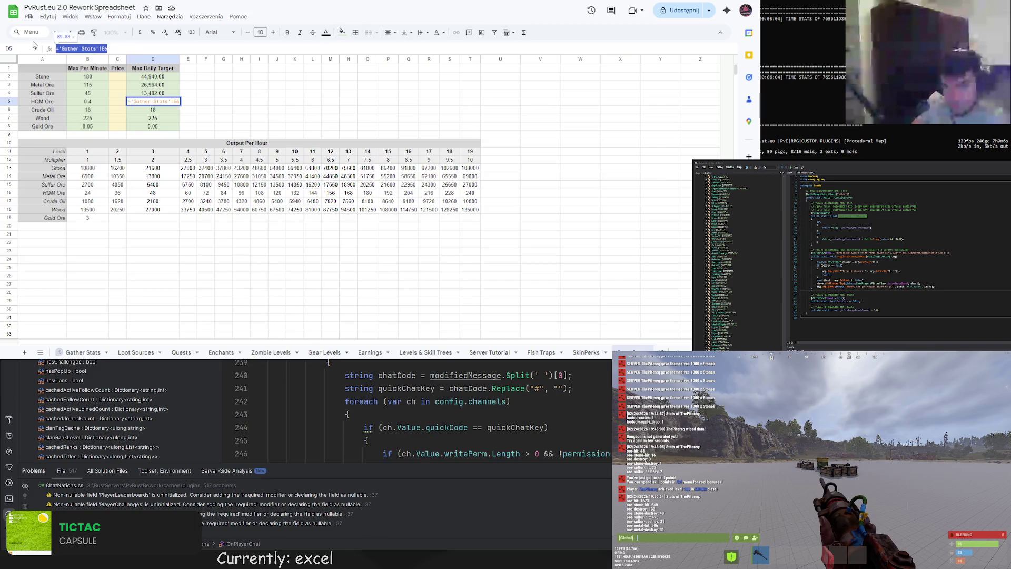
key("F2")
key("ctrl+v")
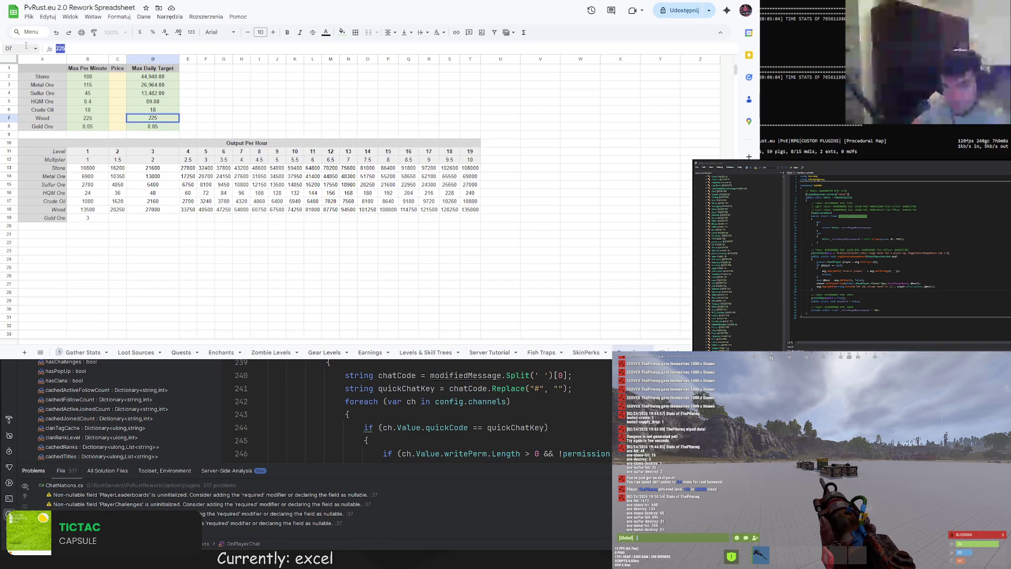
key("BackSpace")
type("1")
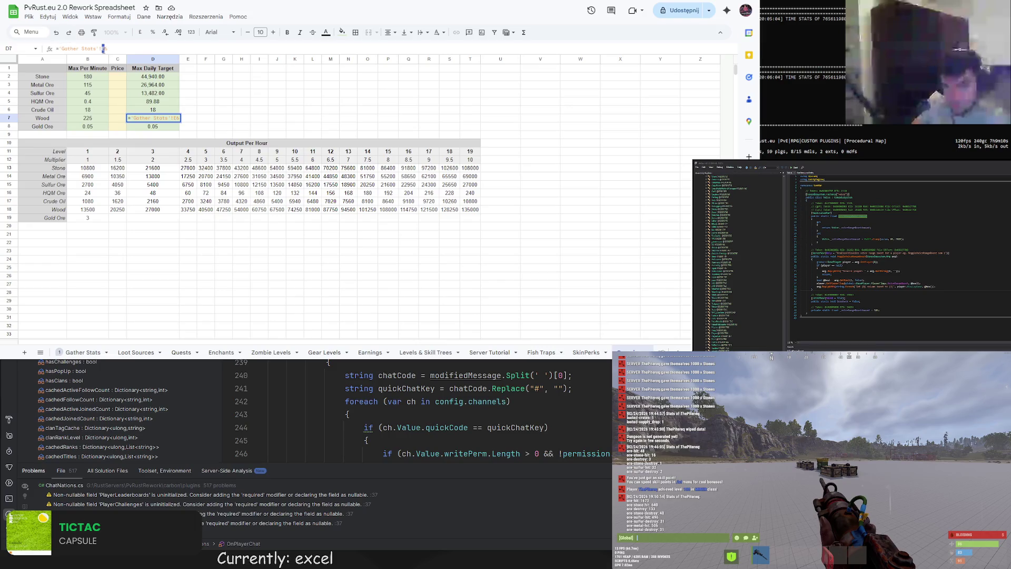
key("BackSpace")
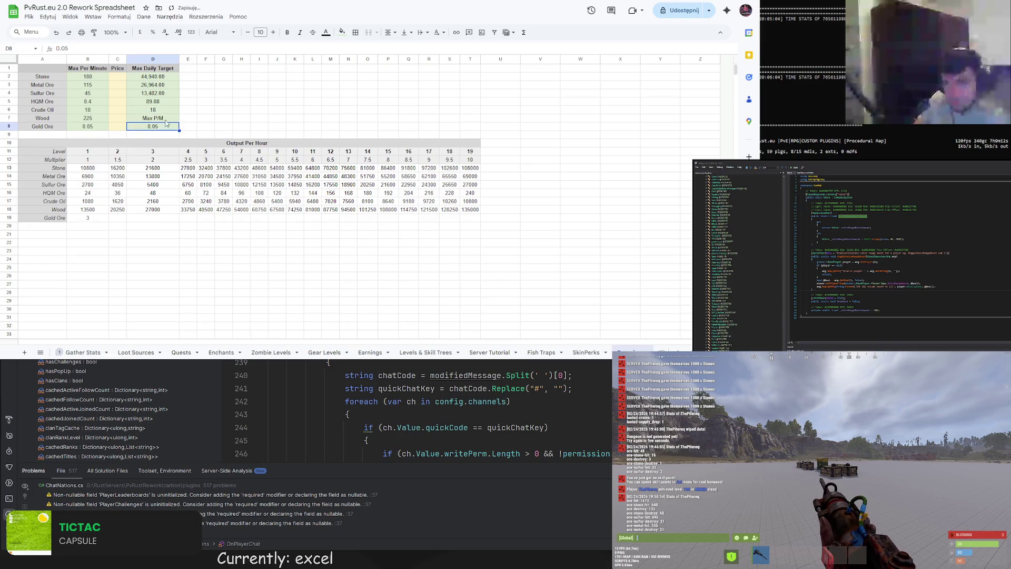
type("2")
left_click(185, 113)
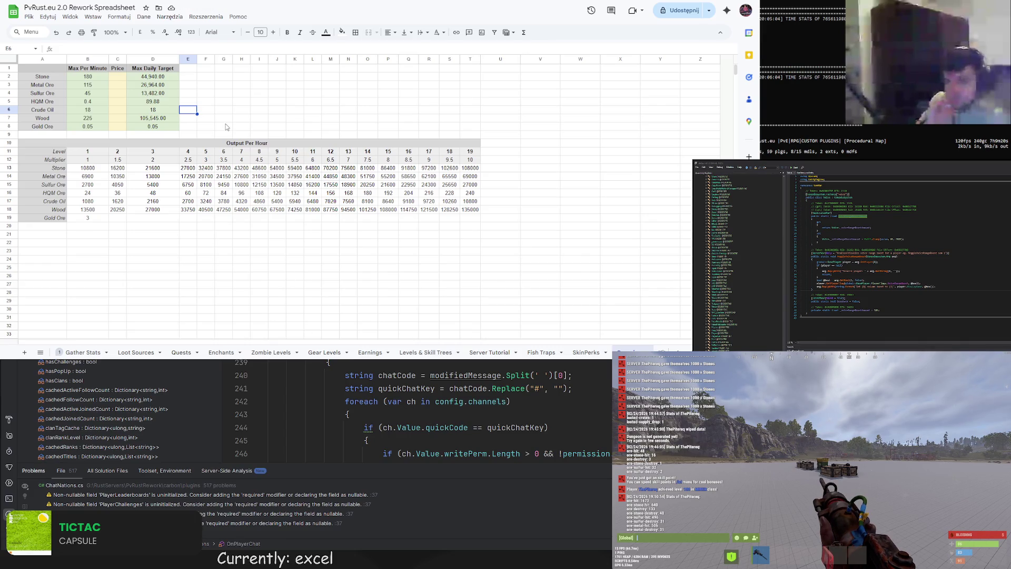
Change the text colour of Crude Oil's target D6 and the fill colour of Gold Ore's D8
left_click(161, 111)
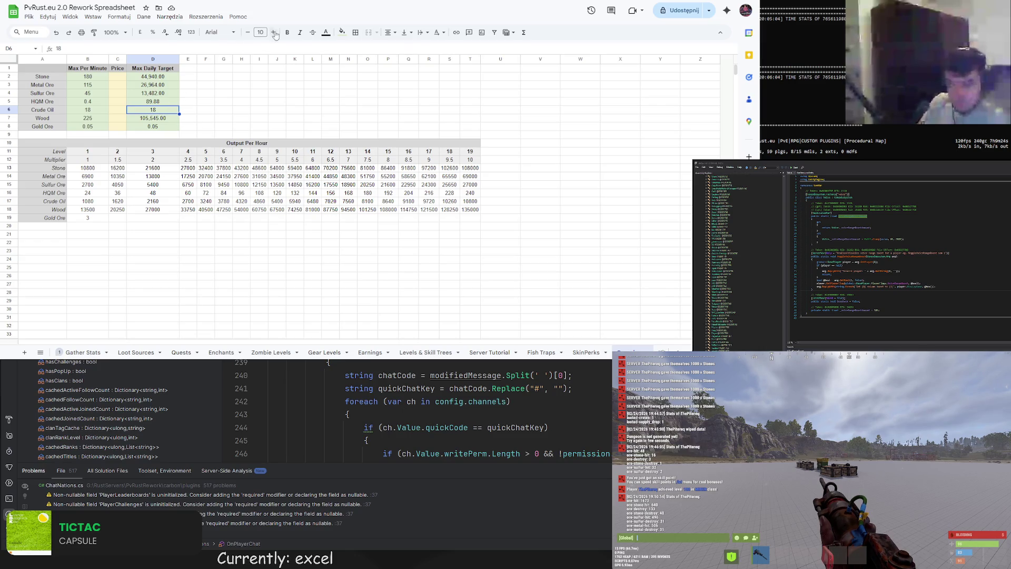
left_click(329, 32)
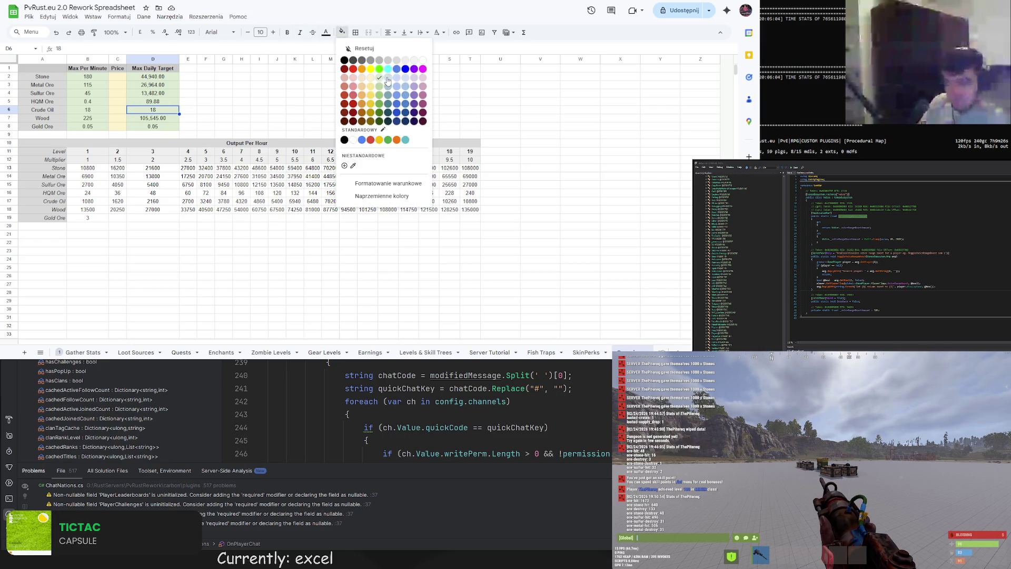
left_click(386, 85)
left_click(277, 93)
left_click(174, 127)
left_click(342, 32)
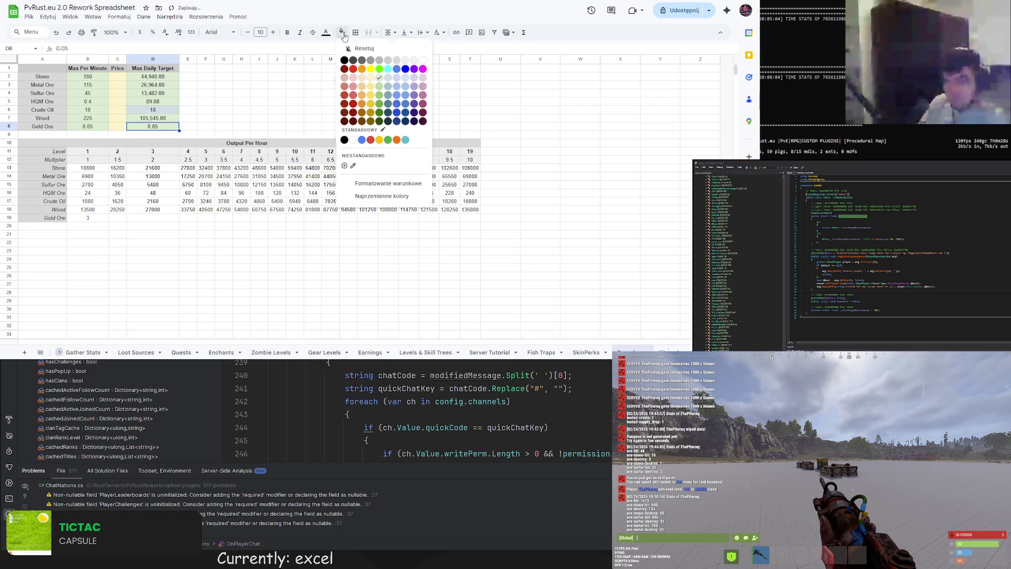
left_click(393, 82)
left_click(297, 105)
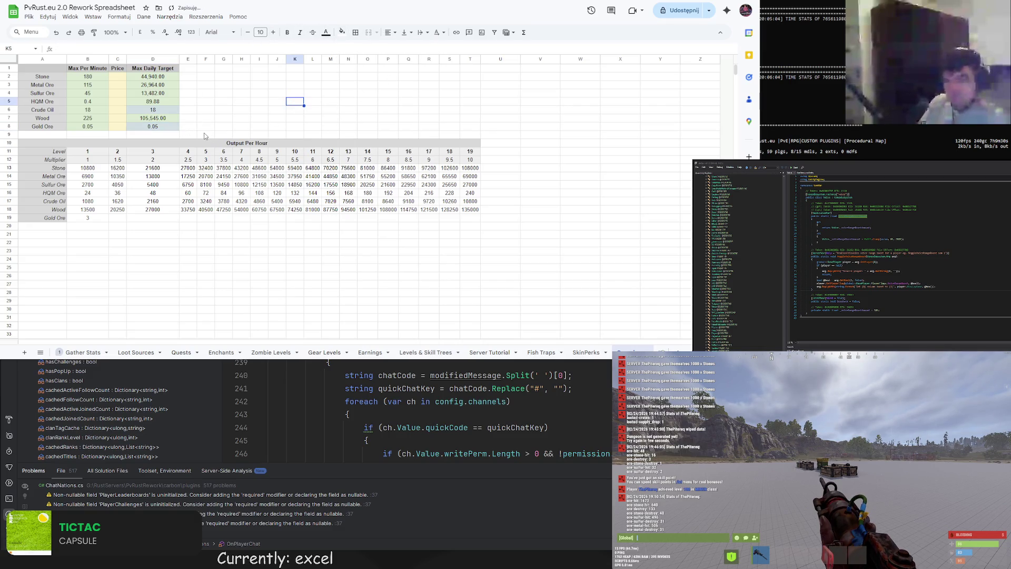
left_click(157, 109)
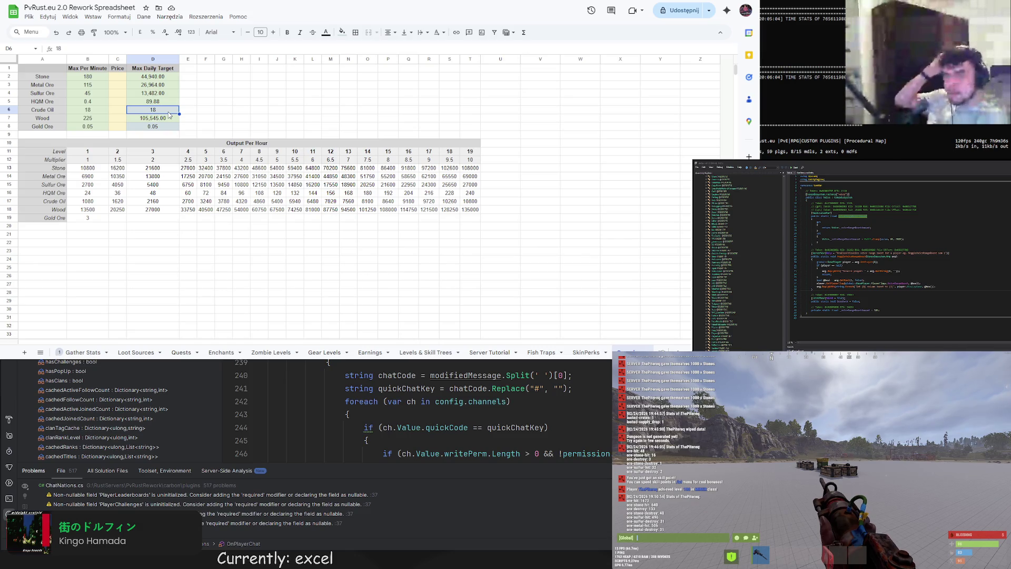
left_click(245, 94)
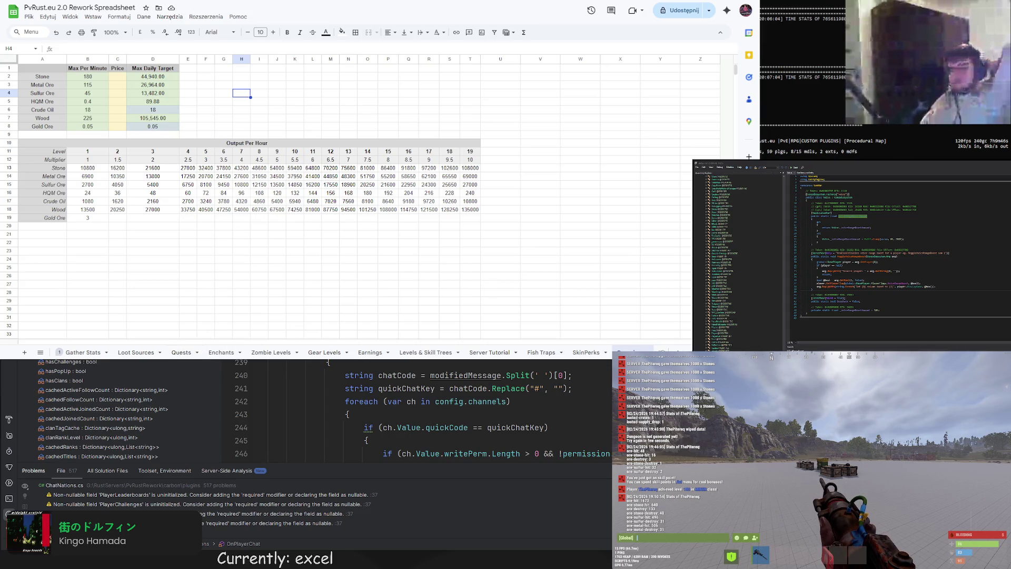
key("ctrl+Tab")
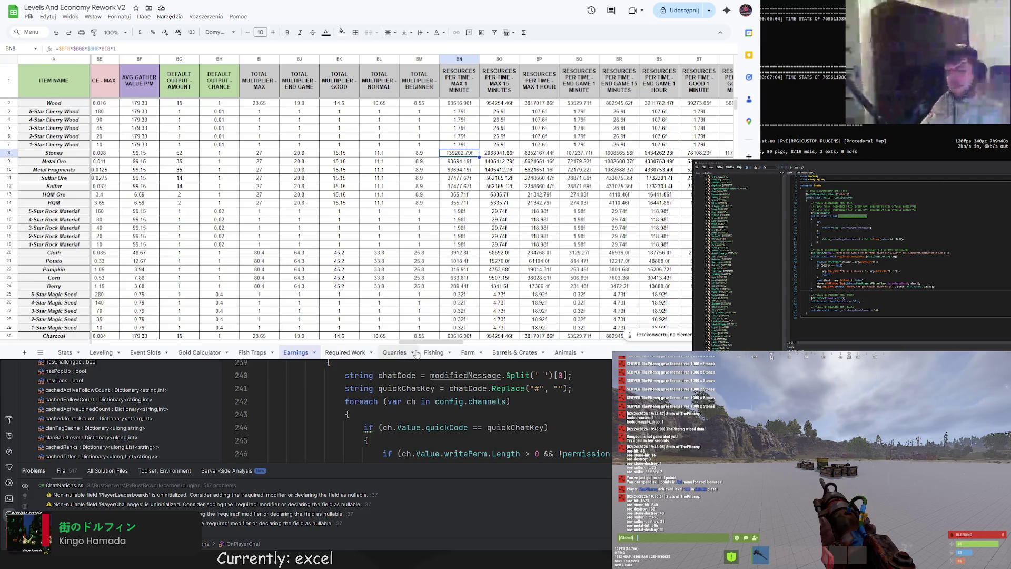
Scroll through the reference Quarries Output Daily and Earnings Daily tables, then return to PvRust.eu
left_click(395, 353)
scroll(358, 274, "up", 2)
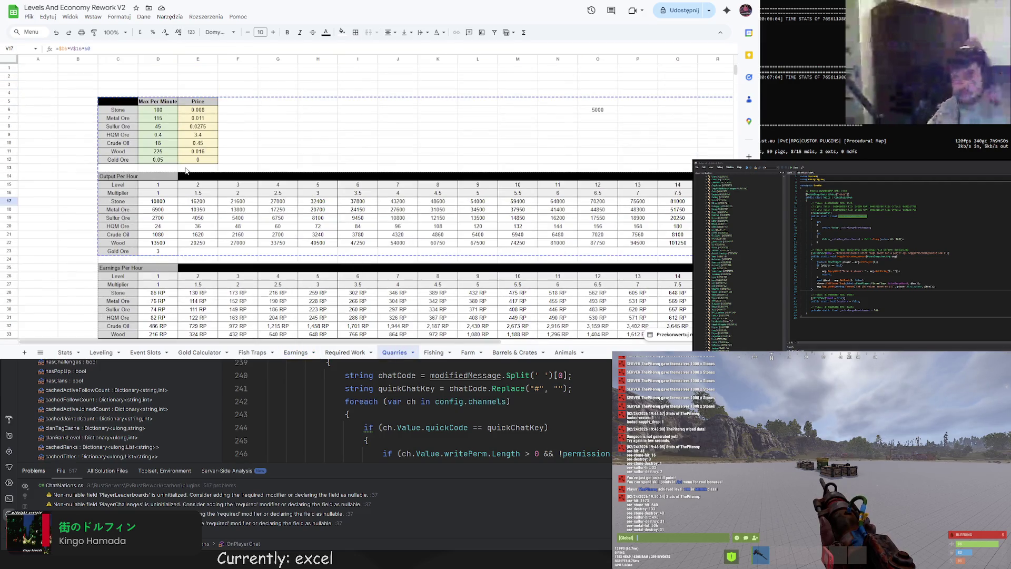
scroll(181, 178, "down", 5)
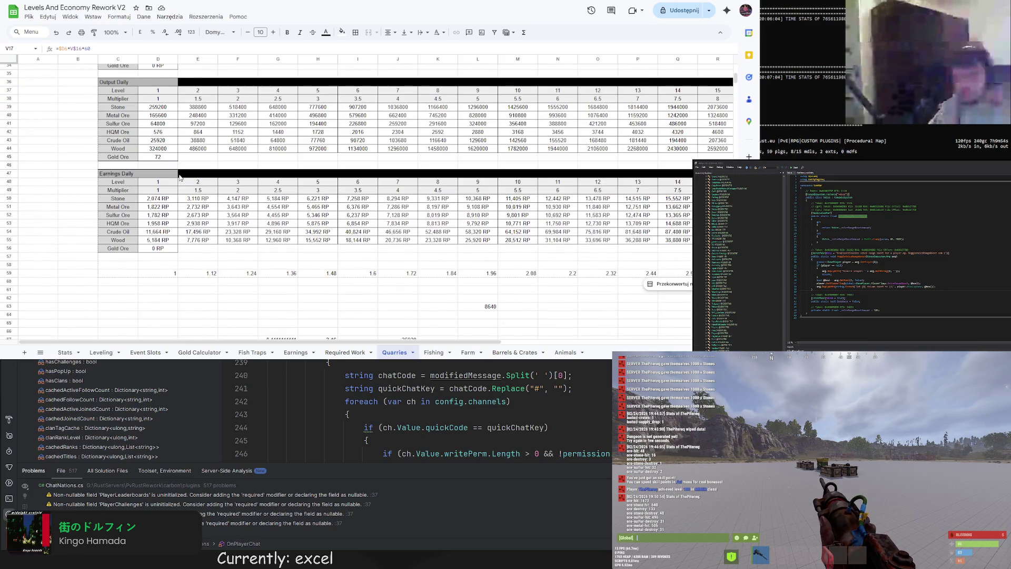
scroll(180, 178, "up", 5)
scroll(179, 177, "up", 4)
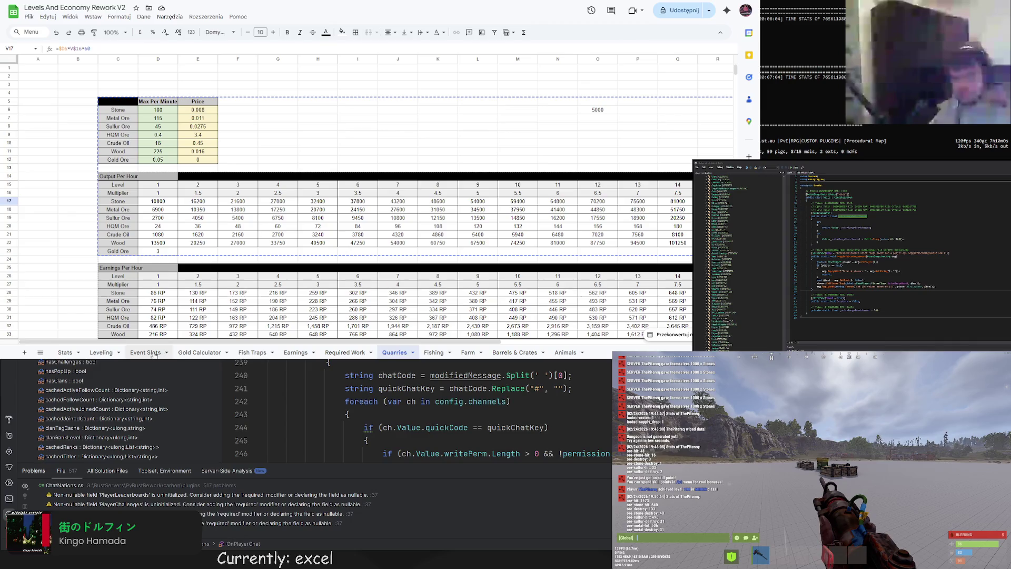
key("ctrl+Tab")
left_click(497, 84)
Copy the Output Per Hour table A10:T18 and paste it at A23
double_click(495, 78)
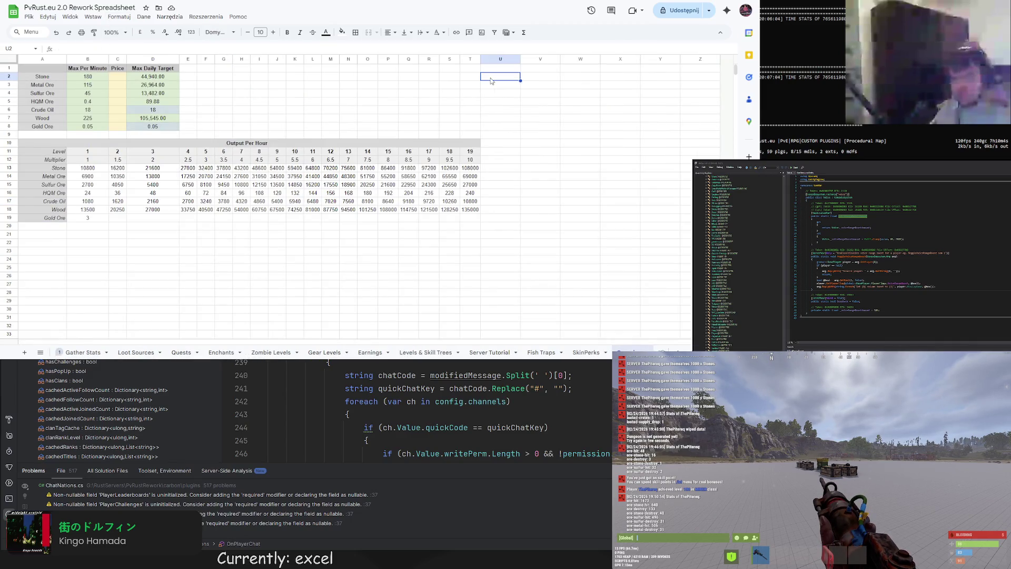
mouse_move(45, 141)
left_mouse_down()
mouse_move(46, 226)
mouse_move(45, 210)
left_mouse_up()
key("ctrl+c")
left_click(46, 234)
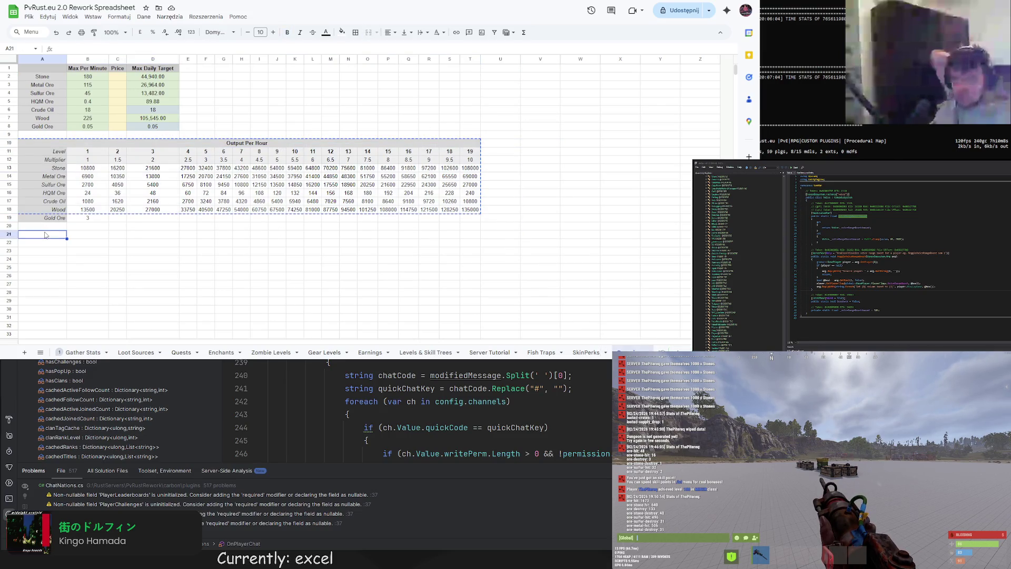
left_click(60, 252)
key("ctrl+v")
Retitle the pasted table 'Fuel Required Per Hour'
left_click(60, 252)
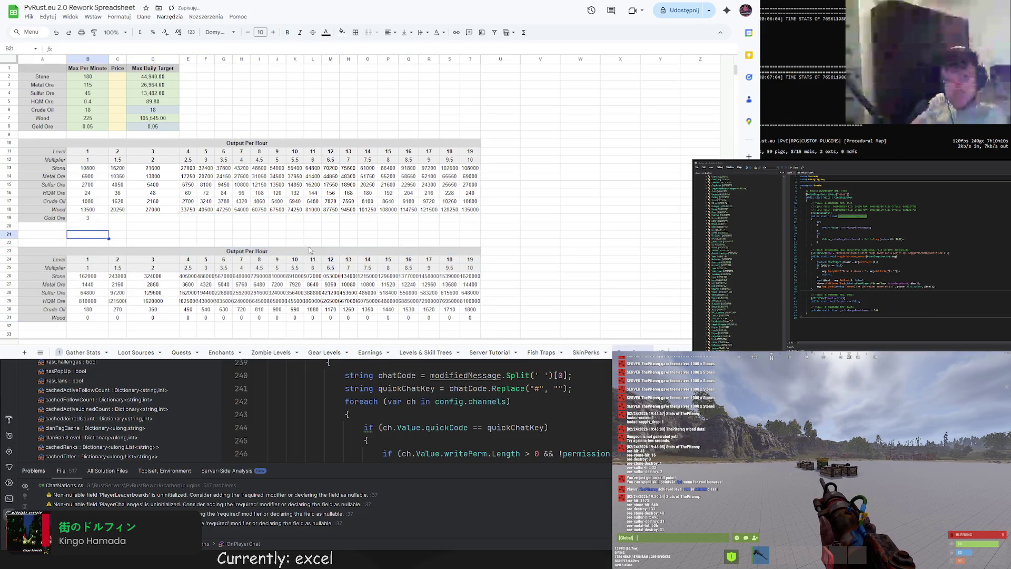
double_click(225, 251)
type("Fuel Requi")
type("red")
key("Return")
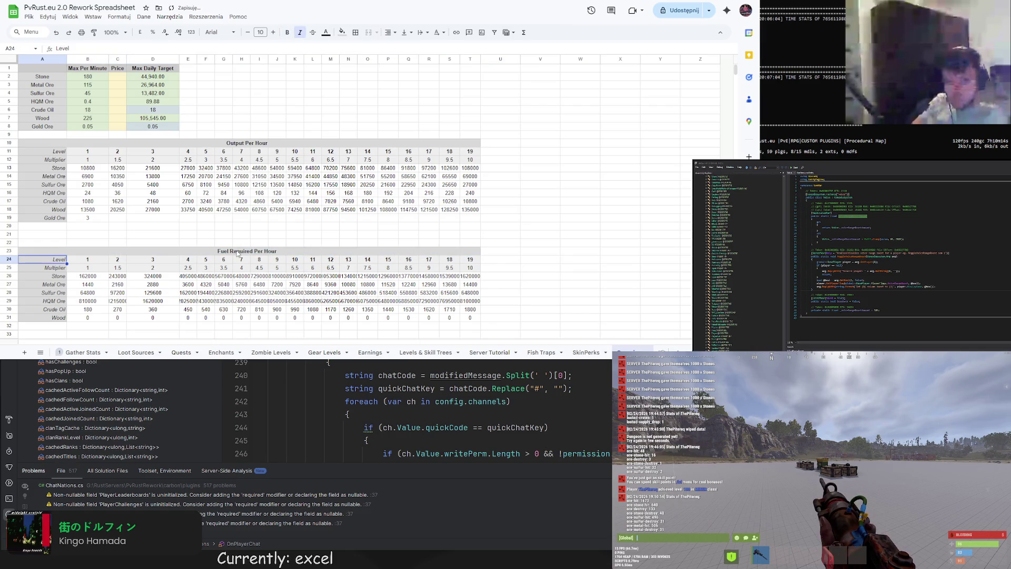
key("Down")
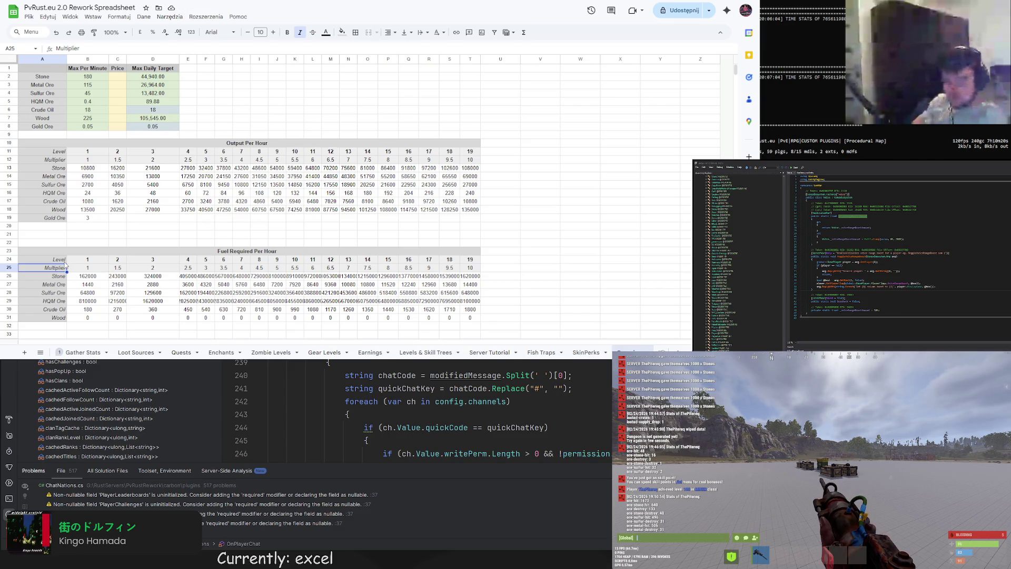
scroll(65, 266, "down", 2)
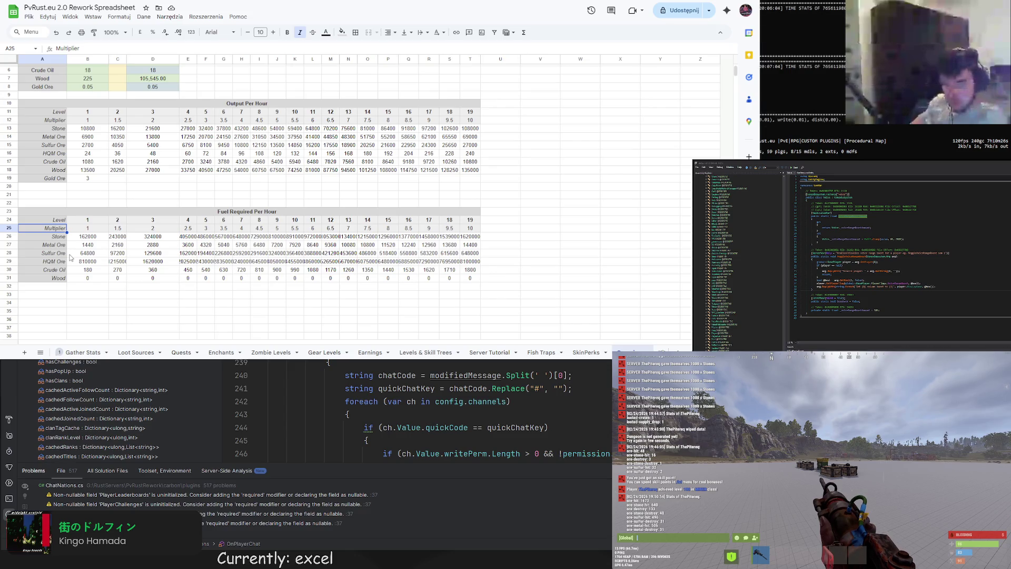
left_click(59, 237)
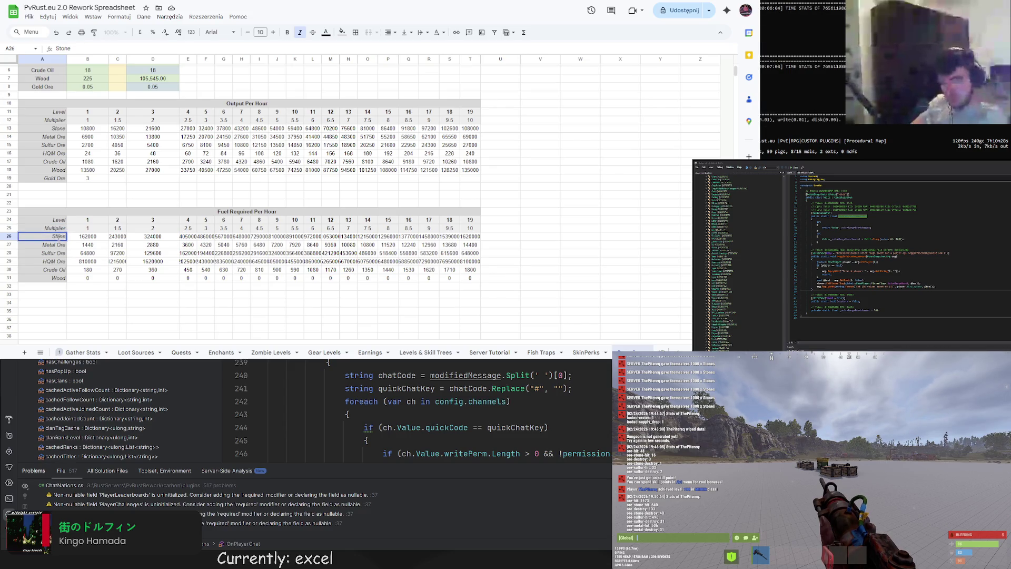
Rename the row labels in A26:A29 to Quarry, Pump Jack, Gold Mine and Sawmill
double_click(52, 236)
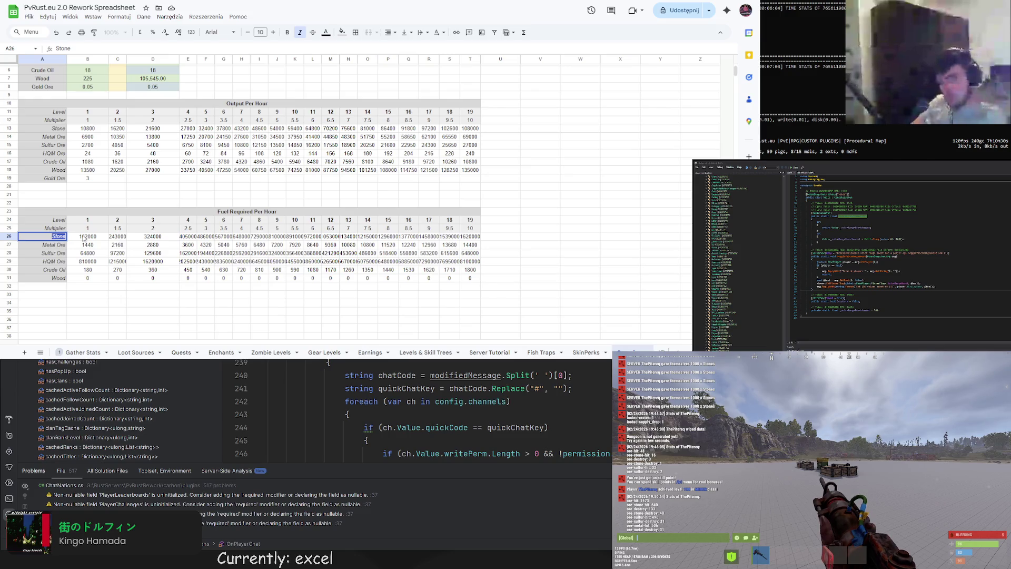
type("Quarry")
key("Return")
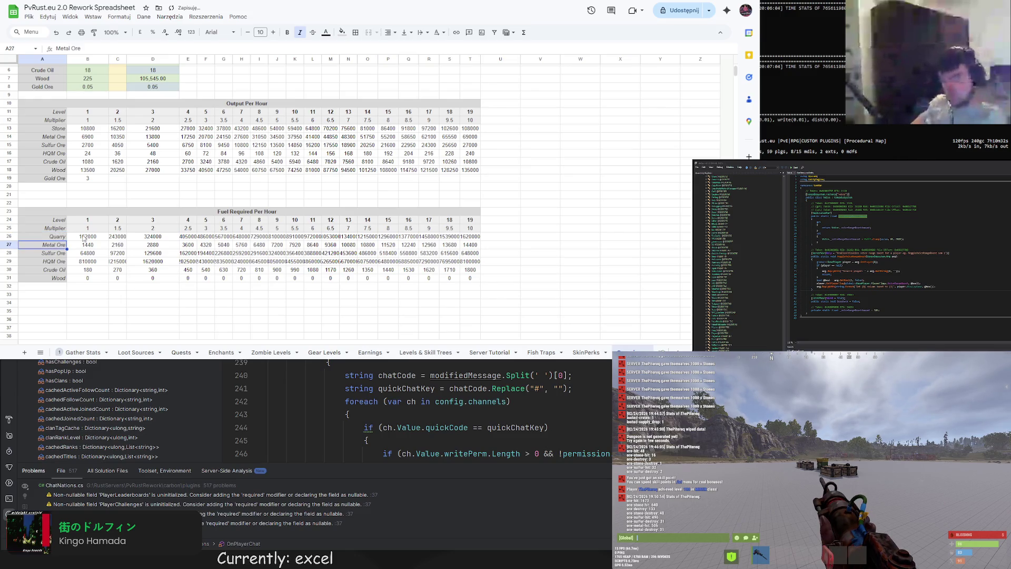
scroll(60, 236, "up", 2)
type("P")
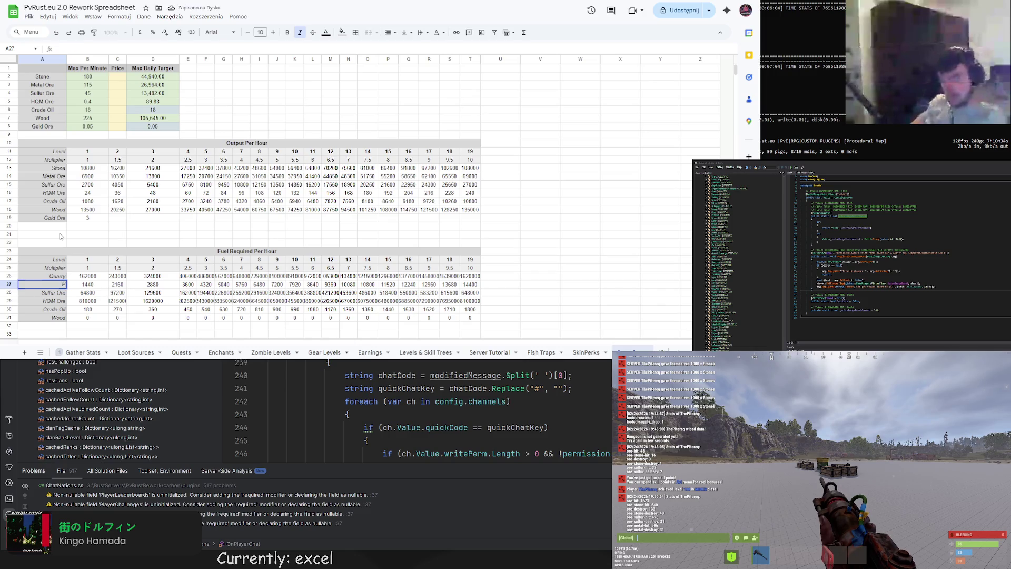
type("ump Jack")
key("Return")
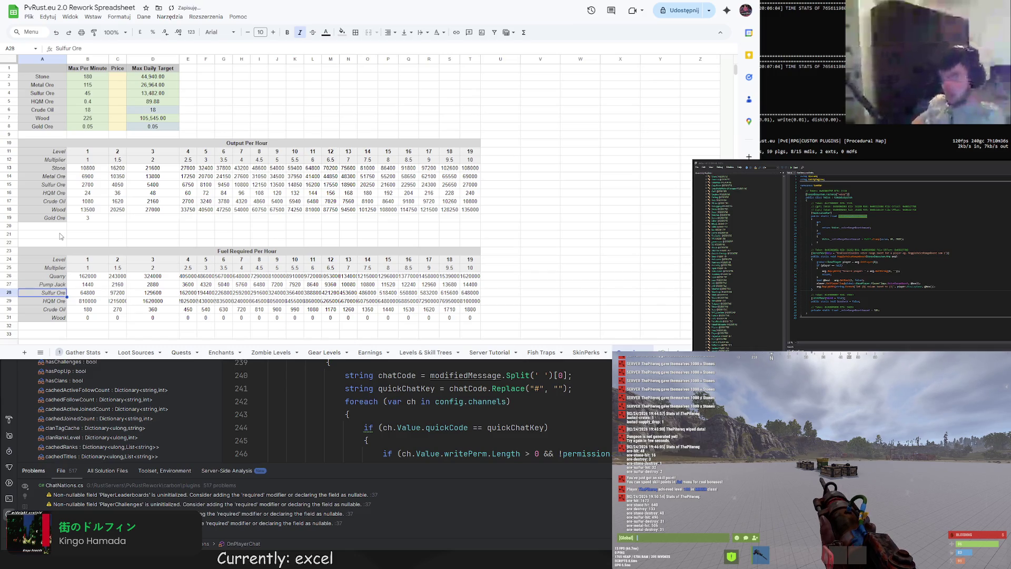
type("Gold Mine")
key("Return")
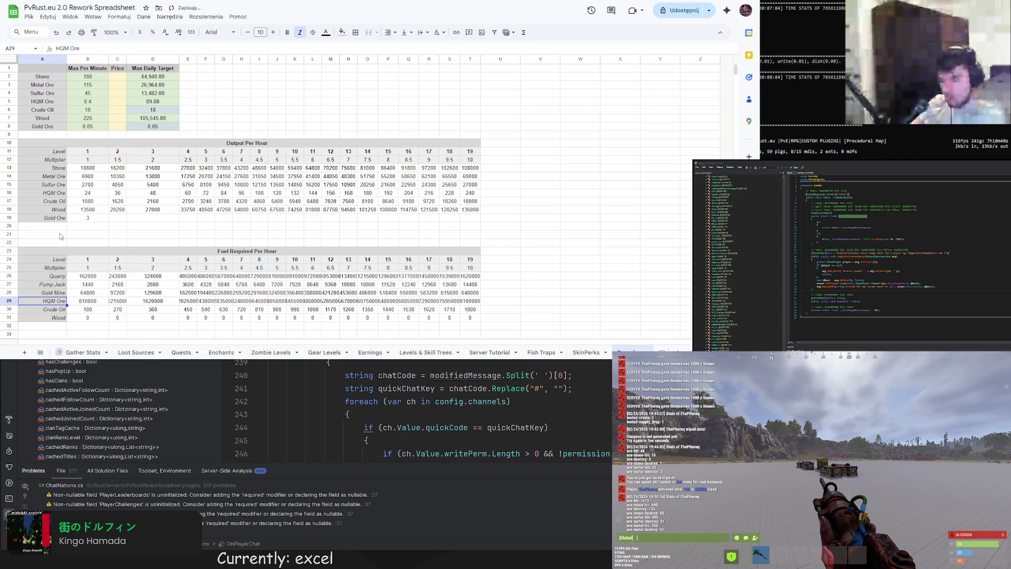
type("Lum")
key("BackSpace")
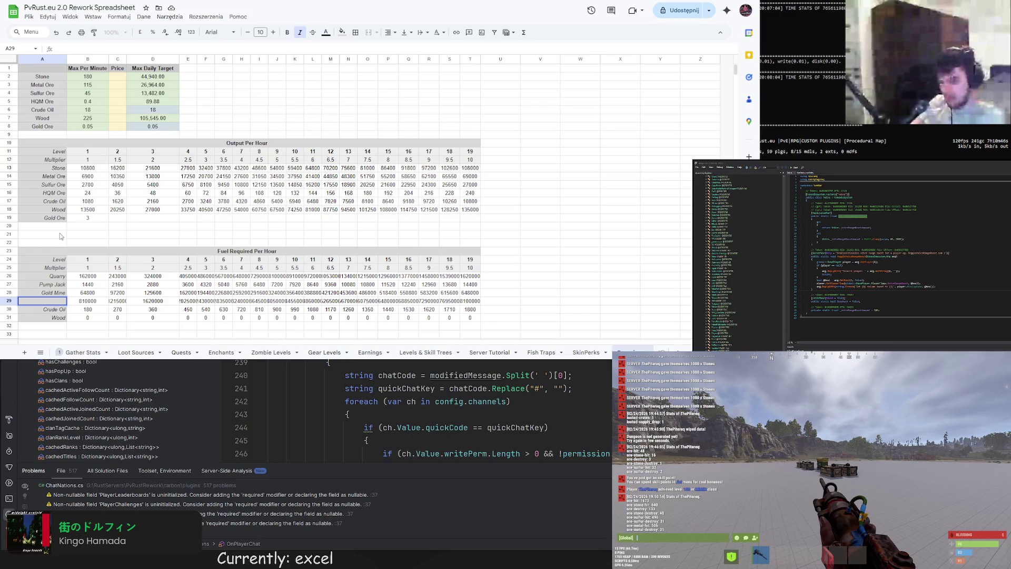
type("Sawmill")
key("Return")
Clear the leftover Crude Oil and Wood rows A30:T31 and reset their fill colour
left_click_drag(470, 317, 45, 308)
key("Delete")
left_click(342, 32)
left_click(369, 52)
left_click(156, 233)
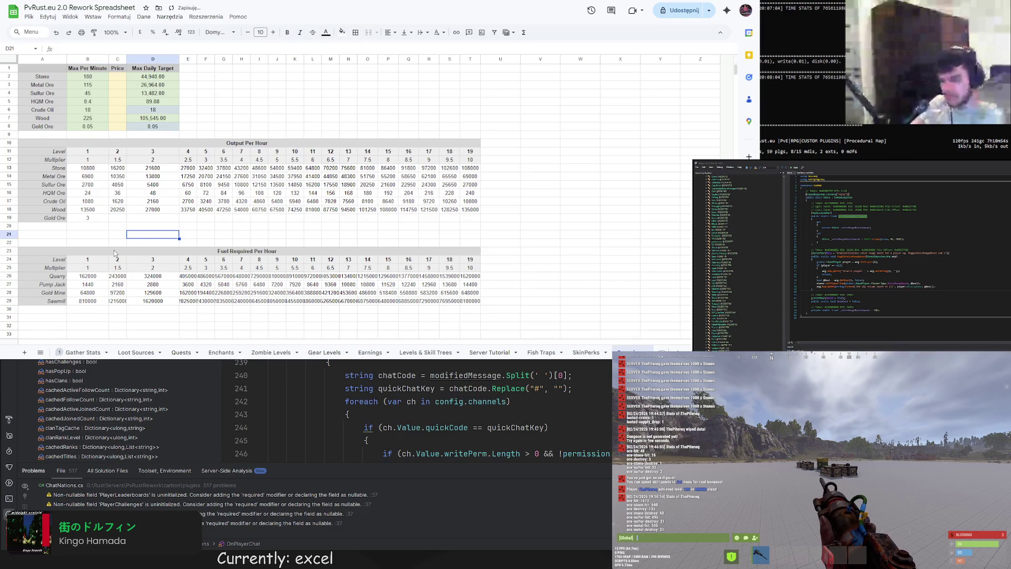
left_click(82, 278)
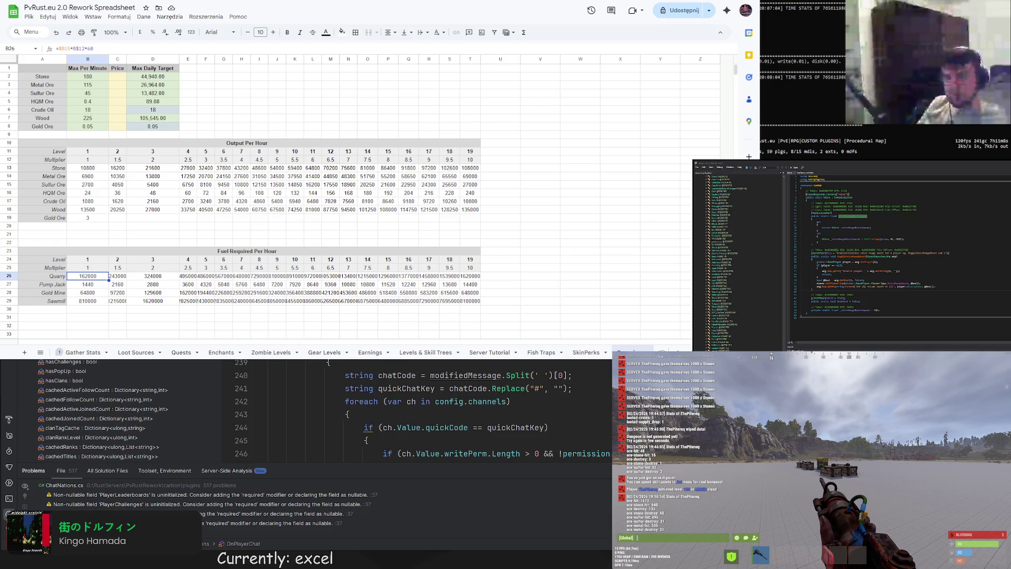
Set the level 1 Quarry fuel in B26 to =6*60 (360)
left_click(159, 275)
key("Up")
key("Up")
key("Up")
left_click(93, 278)
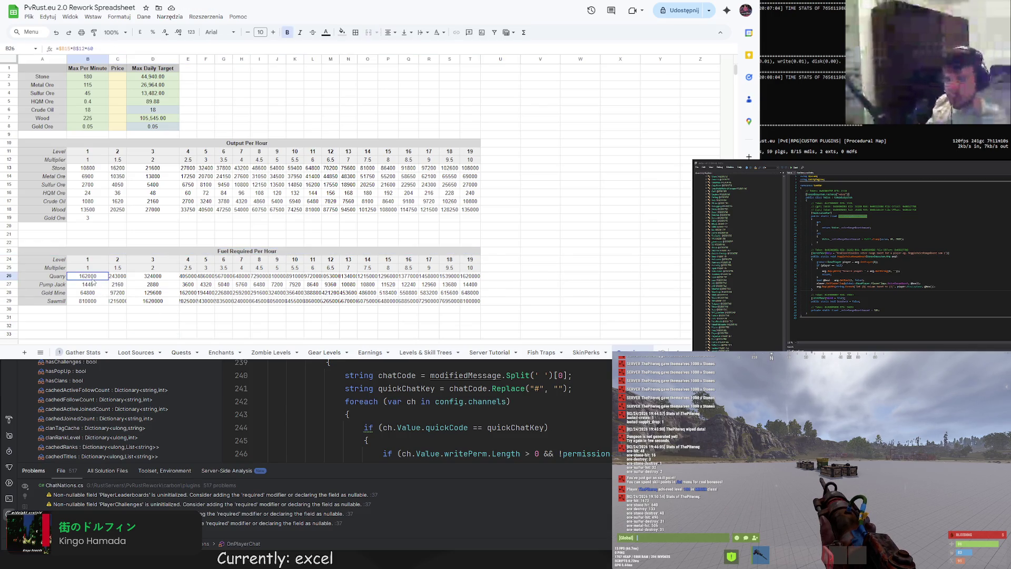
key("F2")
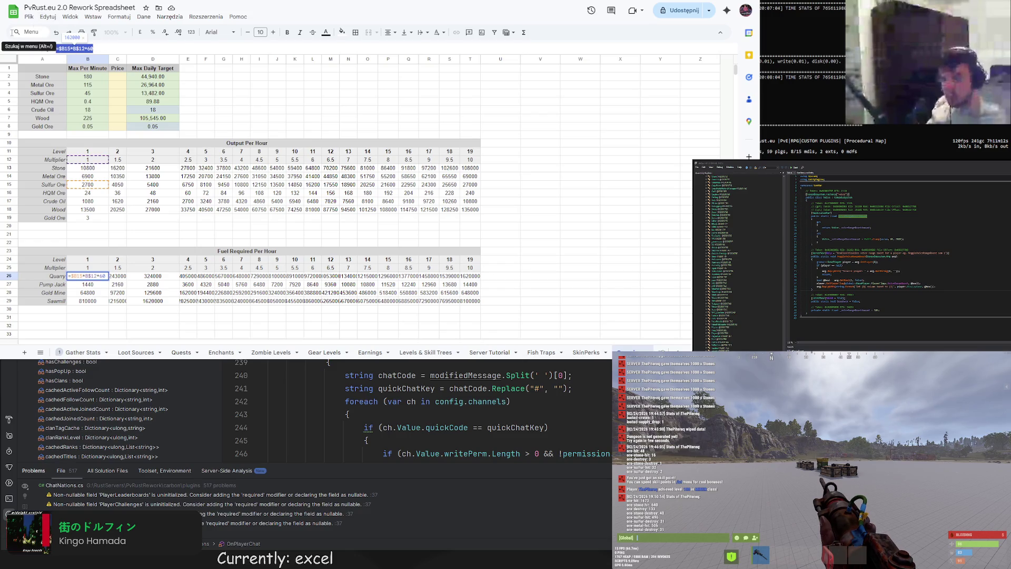
type("=6*")
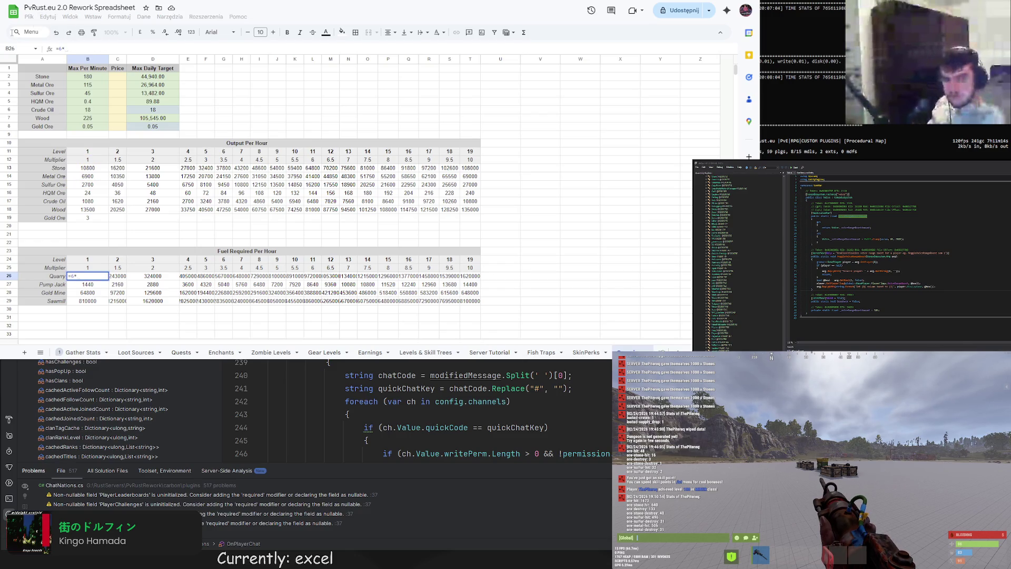
type("60")
key("Return")
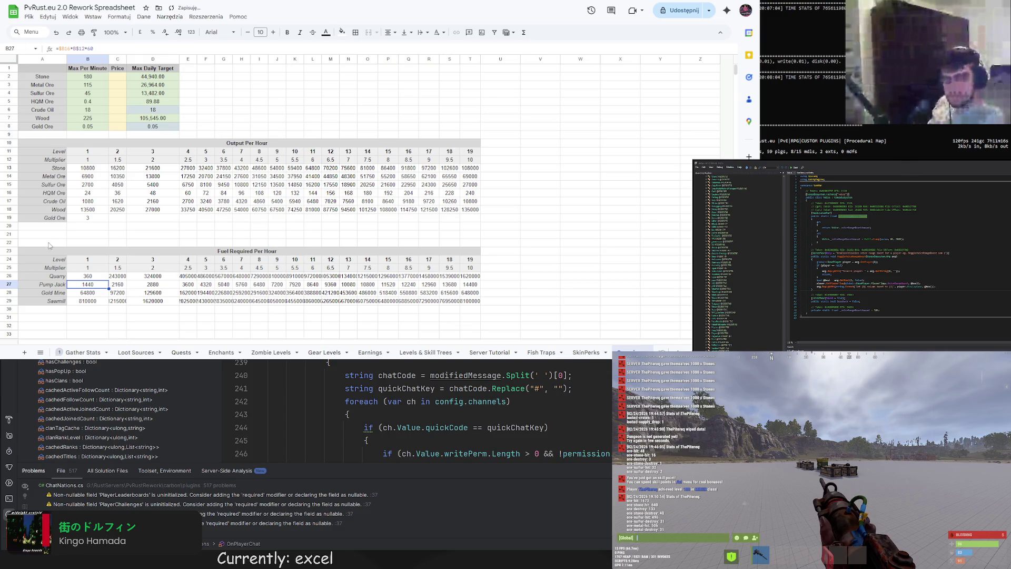
left_click(88, 277)
Enter =$B26*C25 in C26 and fill it across row 26 to column T
left_click(118, 277)
triple_click(95, 49)
type("=")
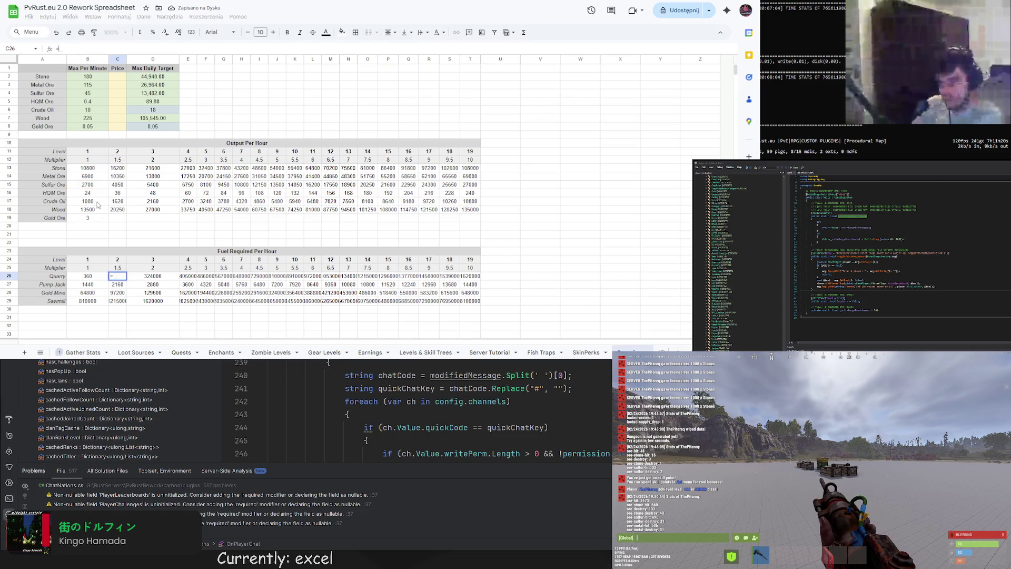
left_click(90, 276)
type("*")
left_click(117, 268)
key("Return")
left_click(124, 278)
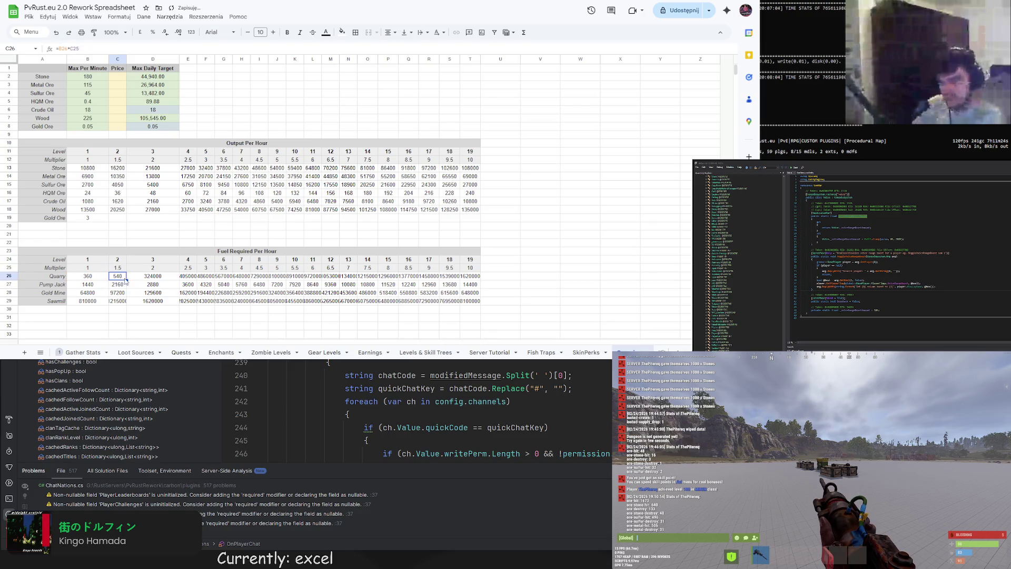
left_click(60, 48)
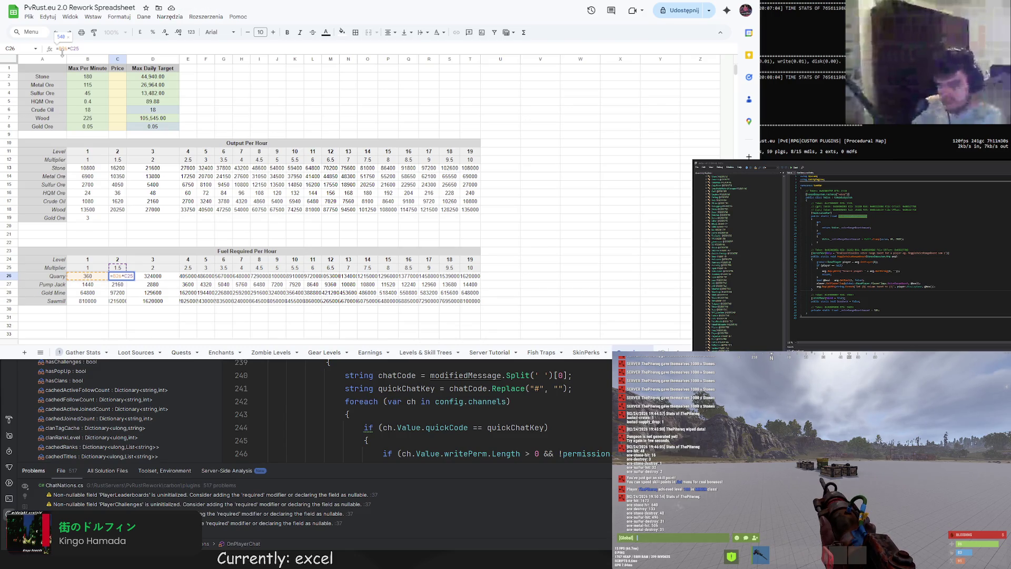
key("Return")
key("Up")
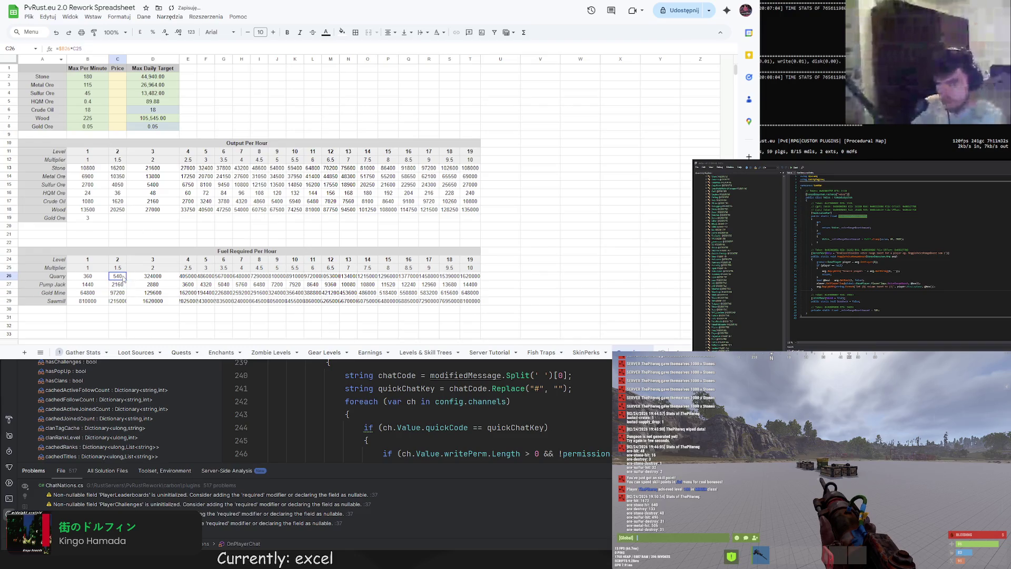
key("ctrl+shift+Right")
key("ctrl+r")
Copy the 360 value from B26 down to the other machine rows
left_click(90, 276)
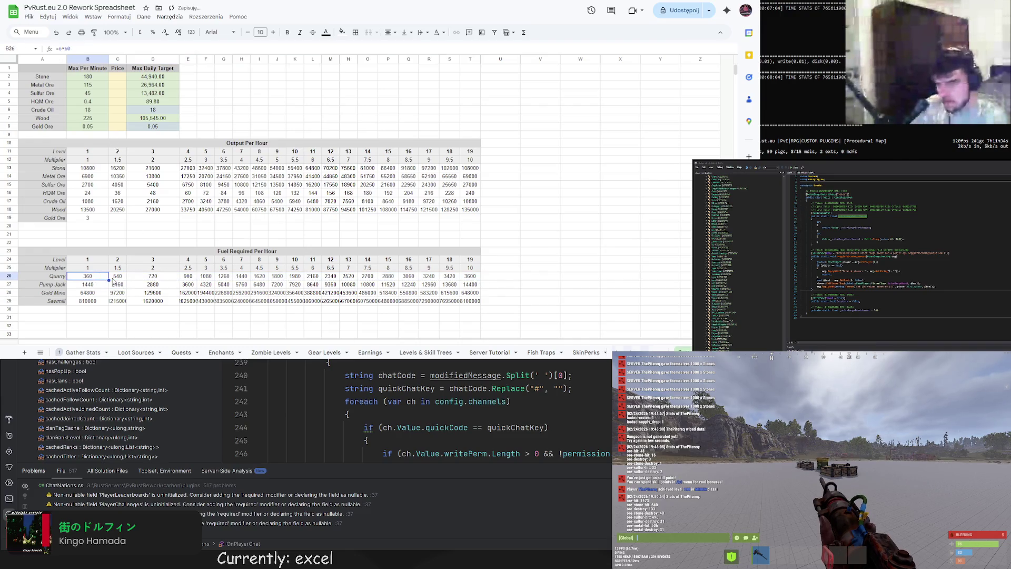
mouse_move(108, 280)
left_mouse_down()
mouse_move(108, 303)
mouse_move(123, 287)
left_mouse_up()
left_click(125, 278)
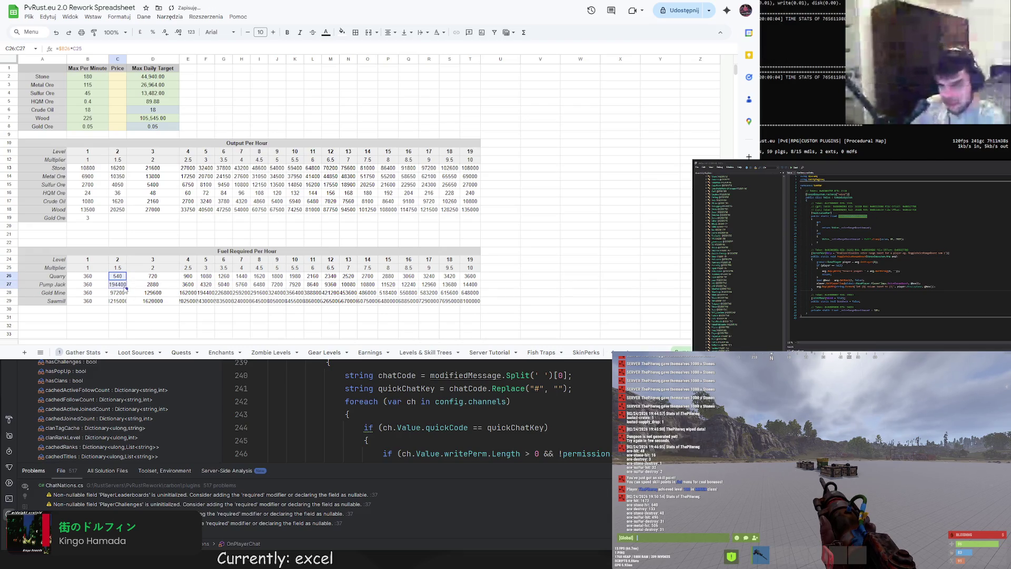
left_click(120, 286)
left_click(82, 48)
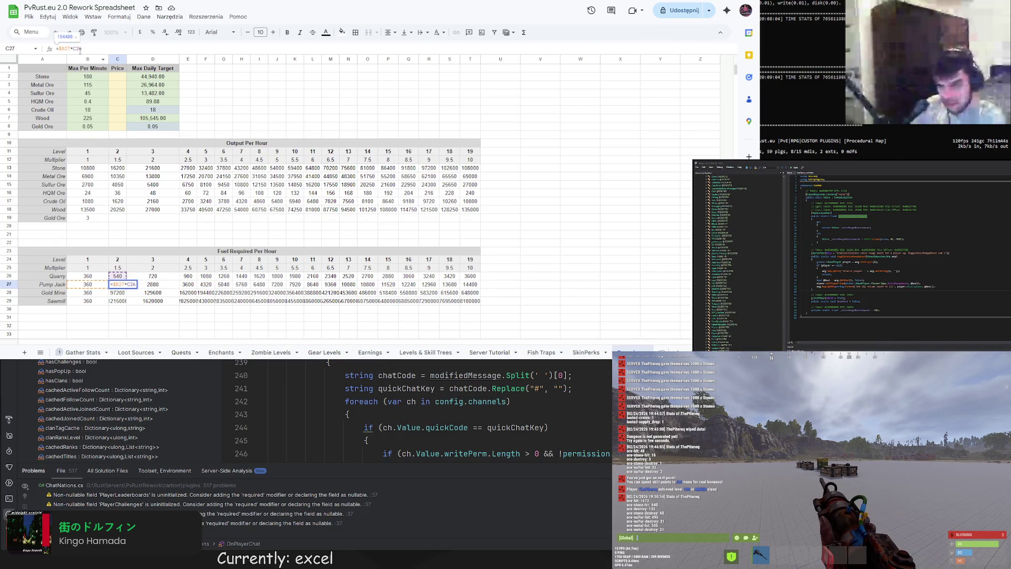
left_click(134, 228)
Copy C26's formula into C27 and fill across, undoing the incorrect fills
left_click(119, 275)
key("ctrl+c")
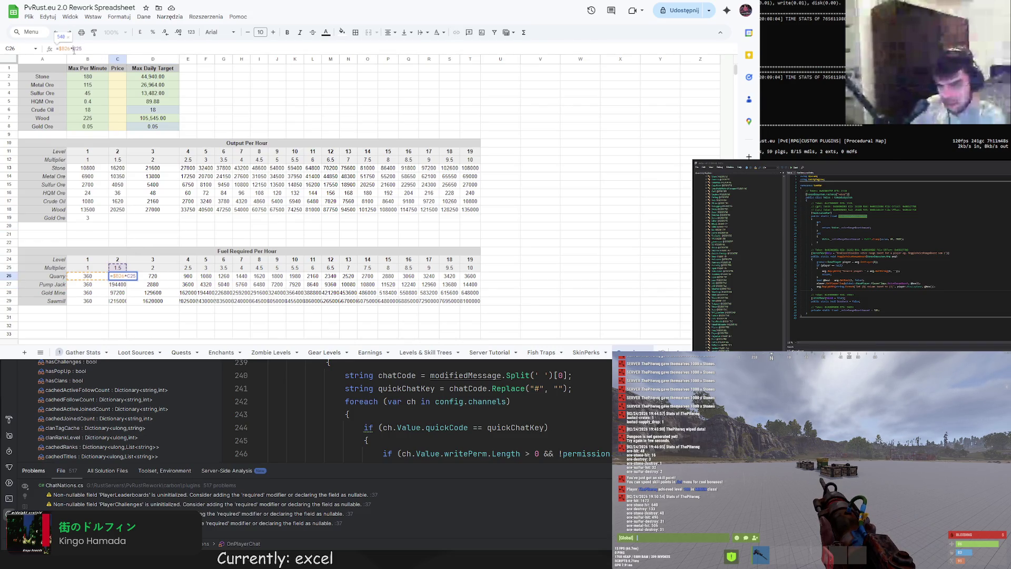
key("Down")
key("ctrl+v")
left_click(118, 275)
mouse_move(126, 280)
left_mouse_down()
mouse_move(483, 284)
mouse_move(481, 304)
left_mouse_up()
left_click(187, 285)
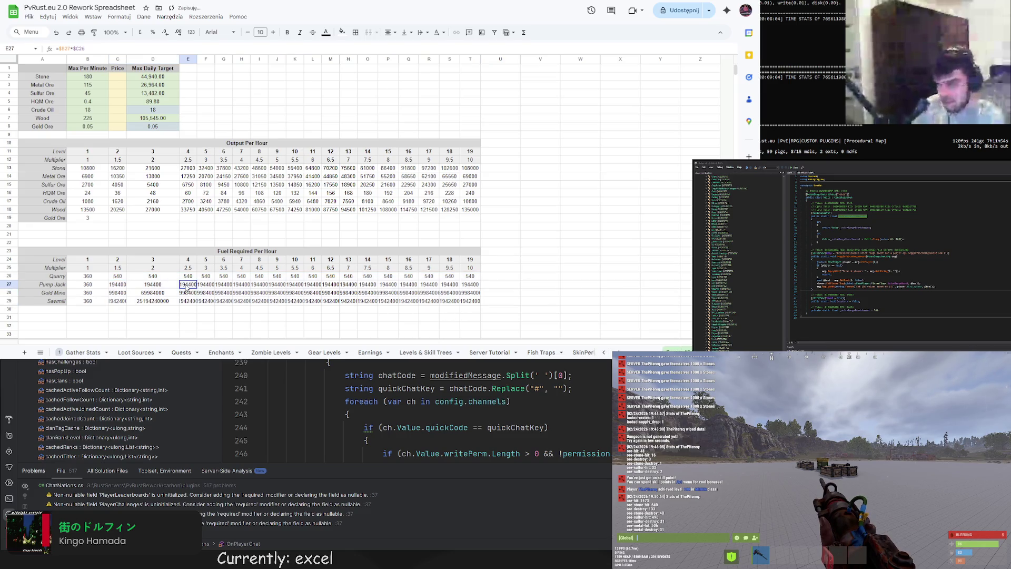
key("ctrl+z")
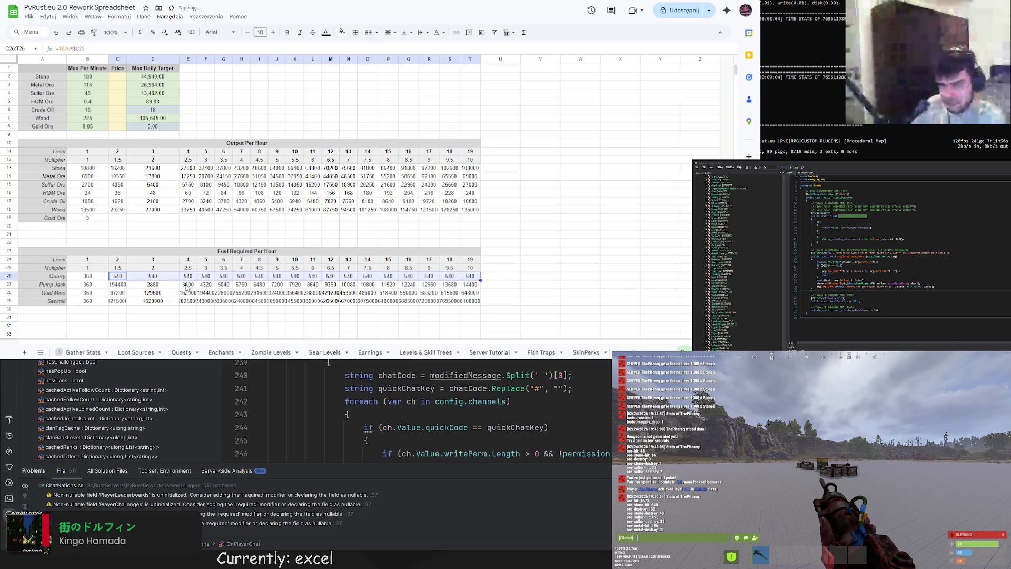
key("ctrl+z")
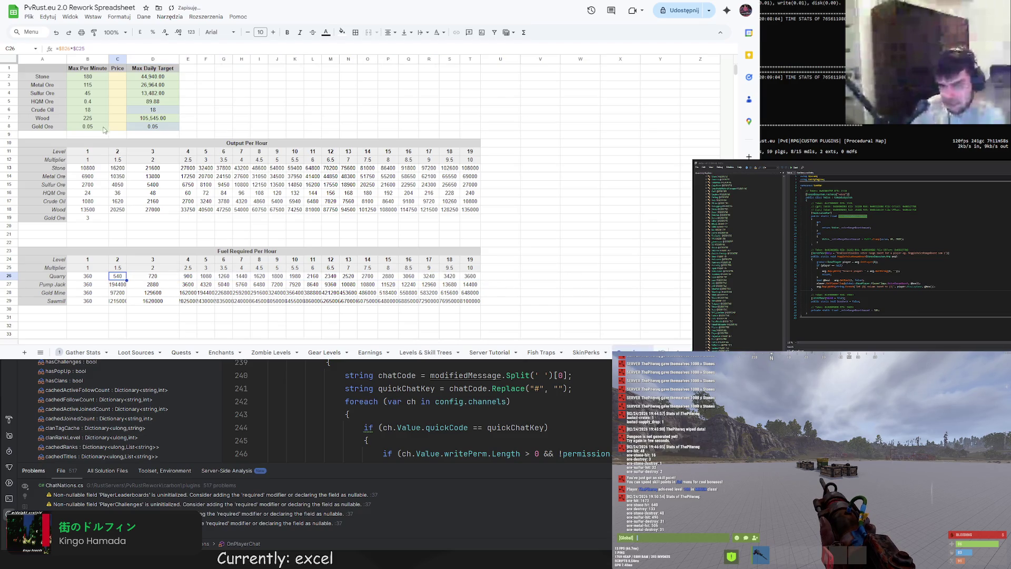
Check the row 26 values and the 360 hours values in B26:B29
key("Down")
mouse_move(109, 273)
left_mouse_down()
mouse_move(480, 279)
mouse_move(469, 306)
left_mouse_up()
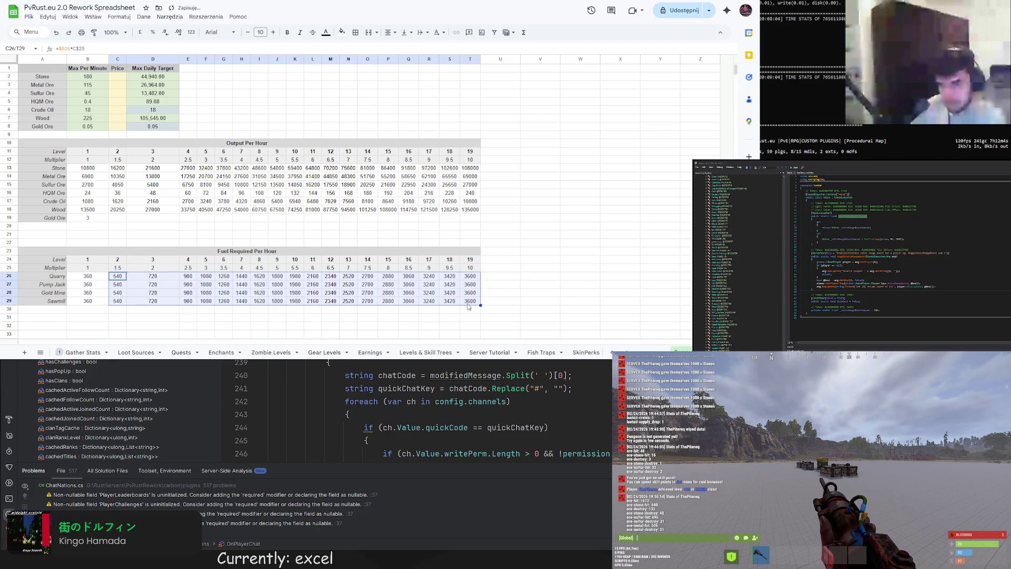
left_click(97, 287)
left_click(97, 277)
left_click(96, 286)
left_click(95, 293)
left_click(93, 302)
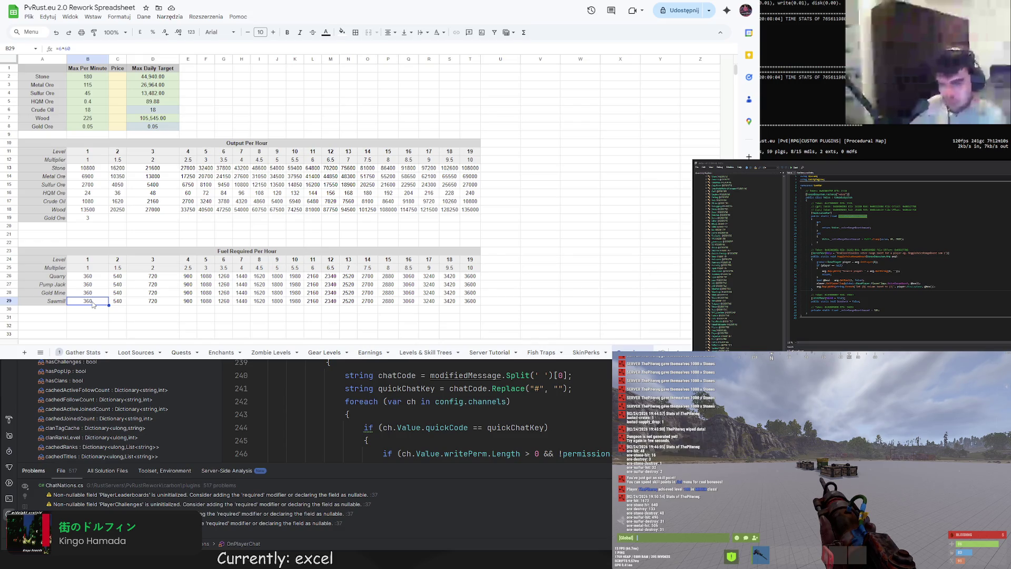
left_click(98, 278)
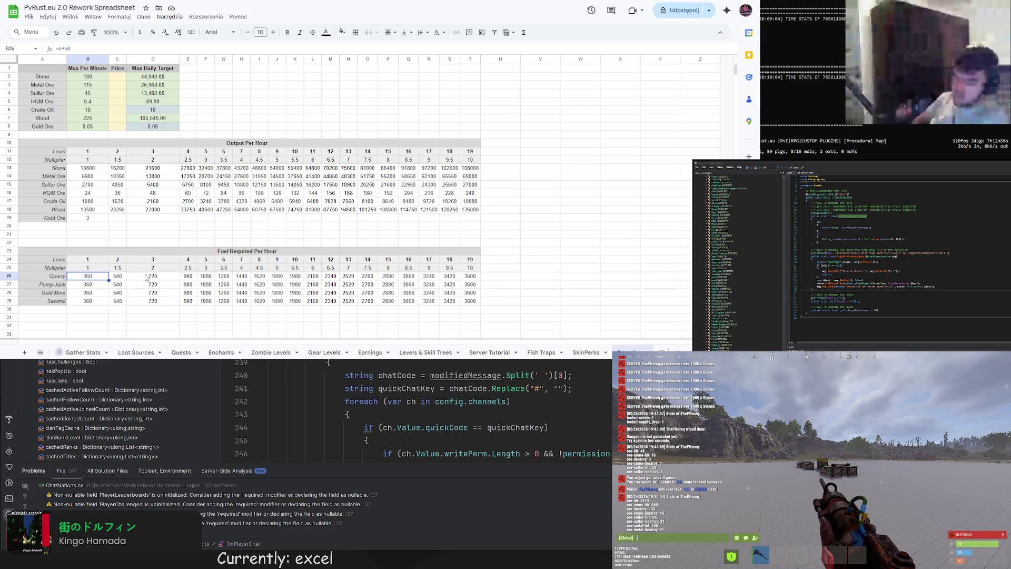
left_click(276, 253)
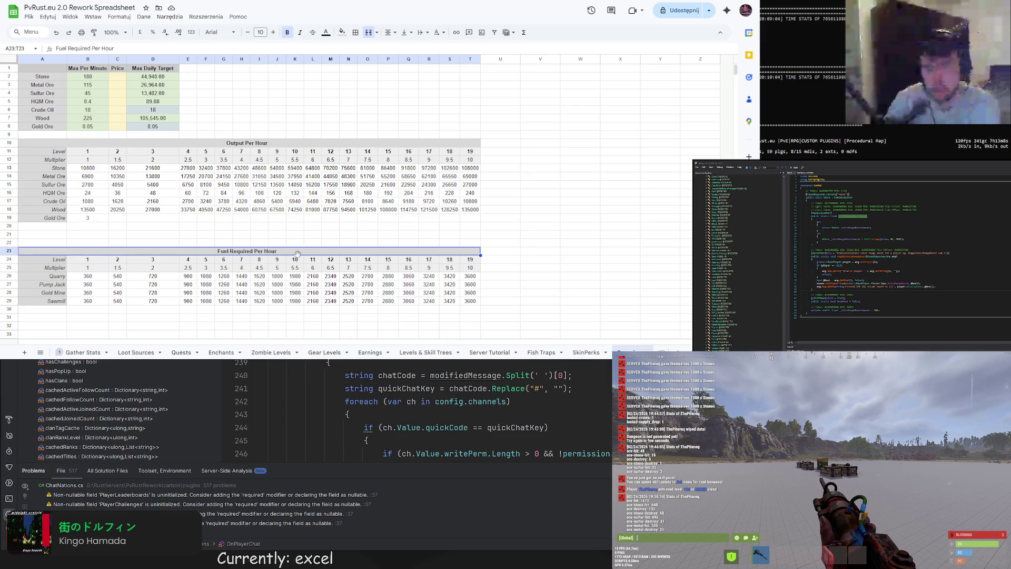
Retitle the fuel table from Fuel Required Per Hour to Fuel Required Per Day
double_click(276, 251)
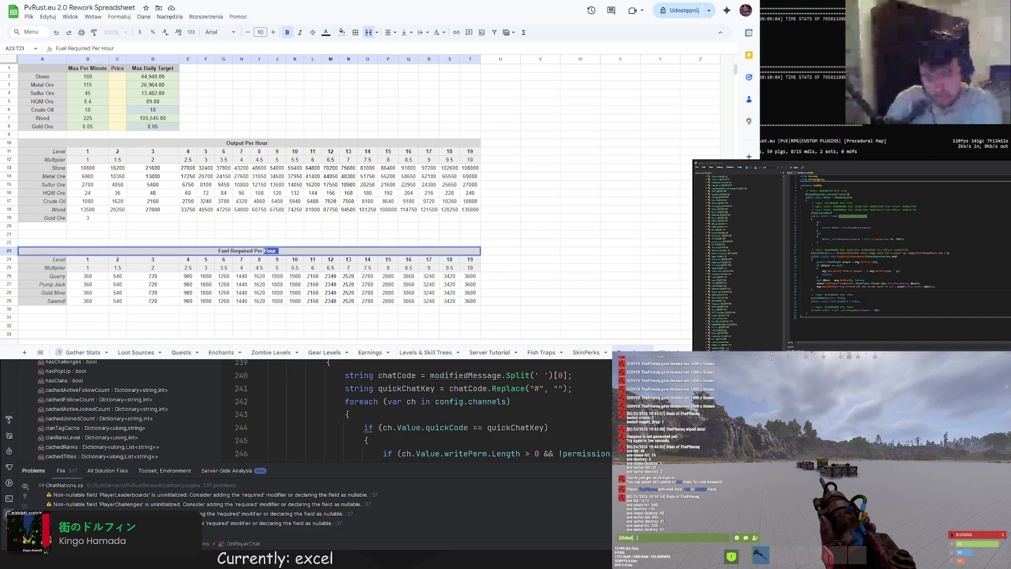
left_click(286, 236)
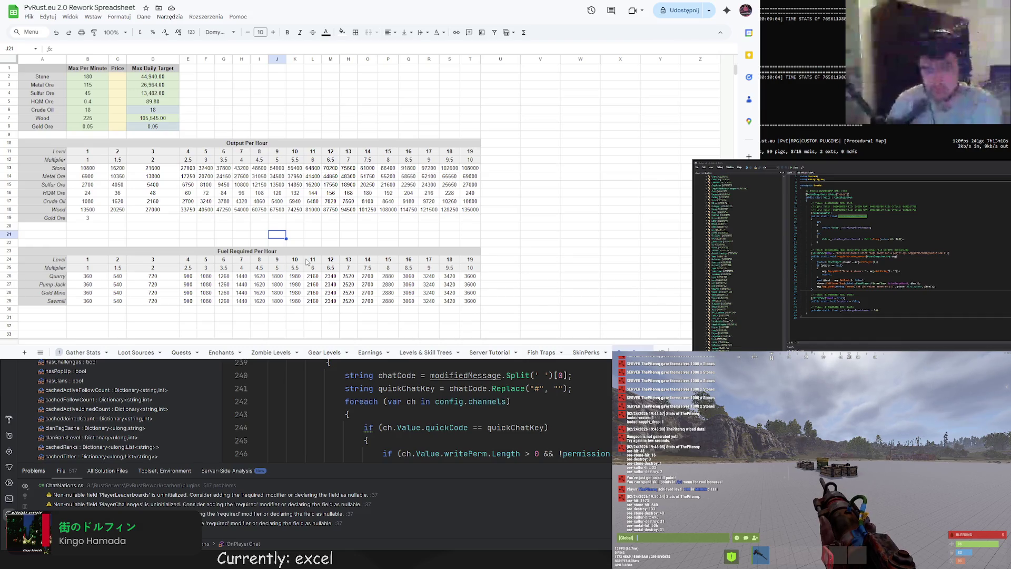
left_click(285, 252)
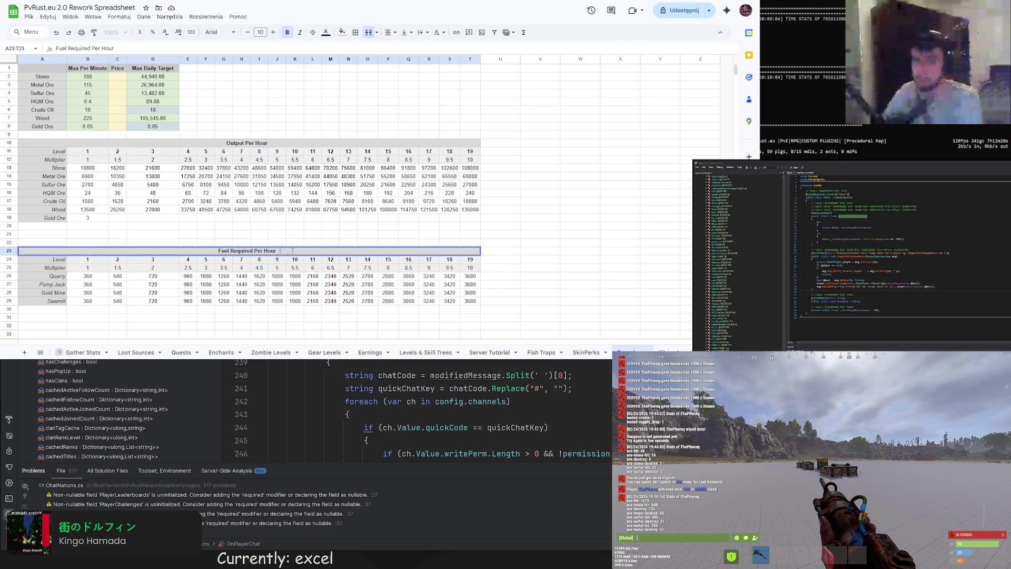
type("Day")
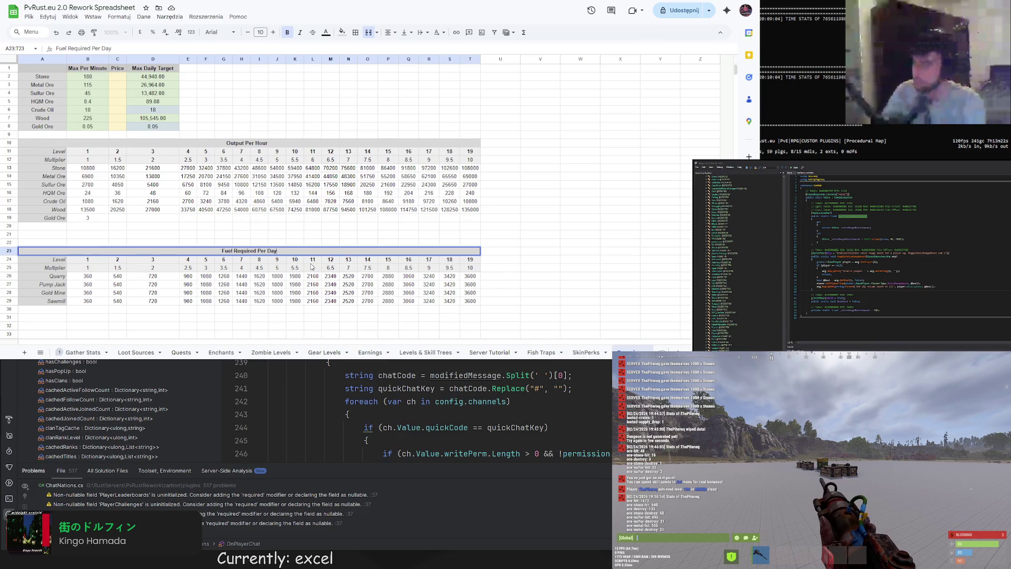
key("Return")
Change B26 to the daily formula =6*60*24 and copy it down to B29
left_click(89, 280)
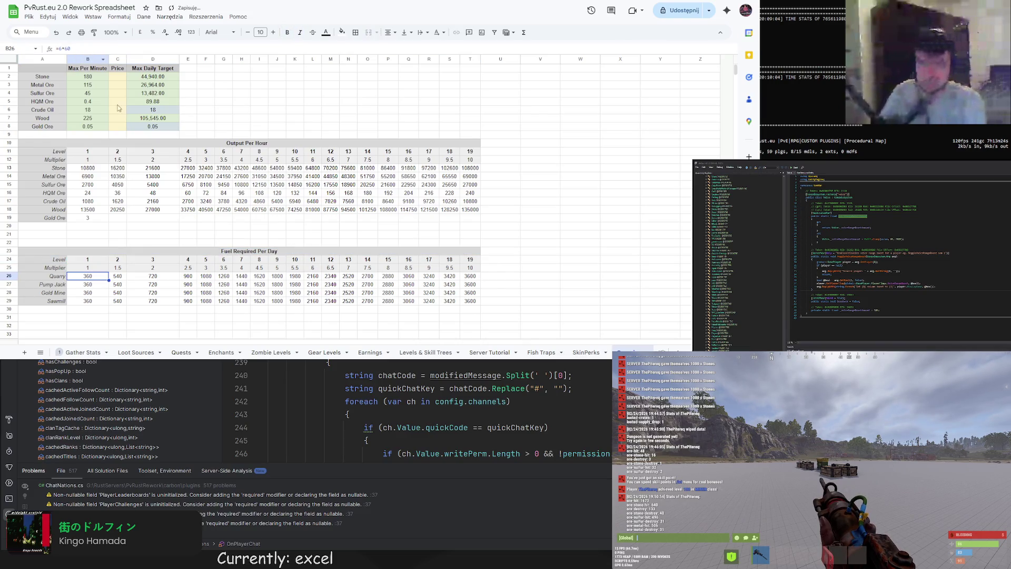
left_click(76, 47)
type("*24")
key("Return")
left_click(94, 276)
key("ctrl+c")
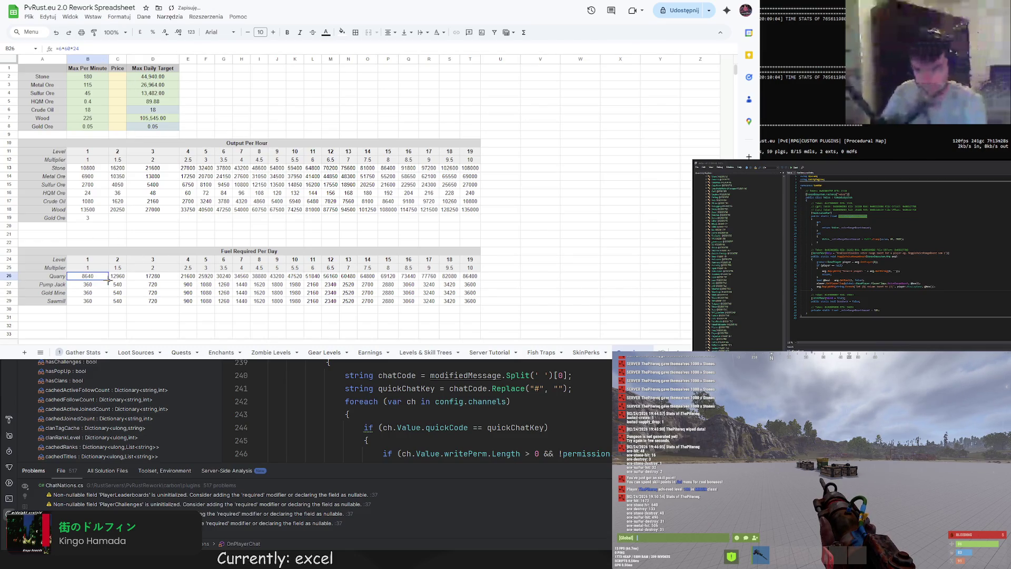
left_click_drag(94, 284, 100, 301)
key("ctrl+v")
left_click(101, 294)
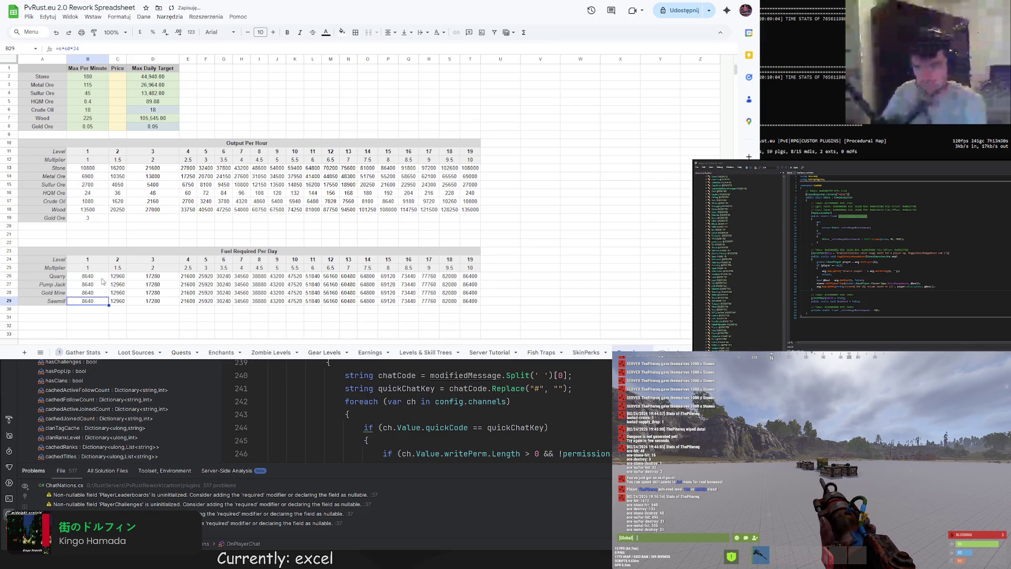
left_click(121, 277)
left_click(101, 278)
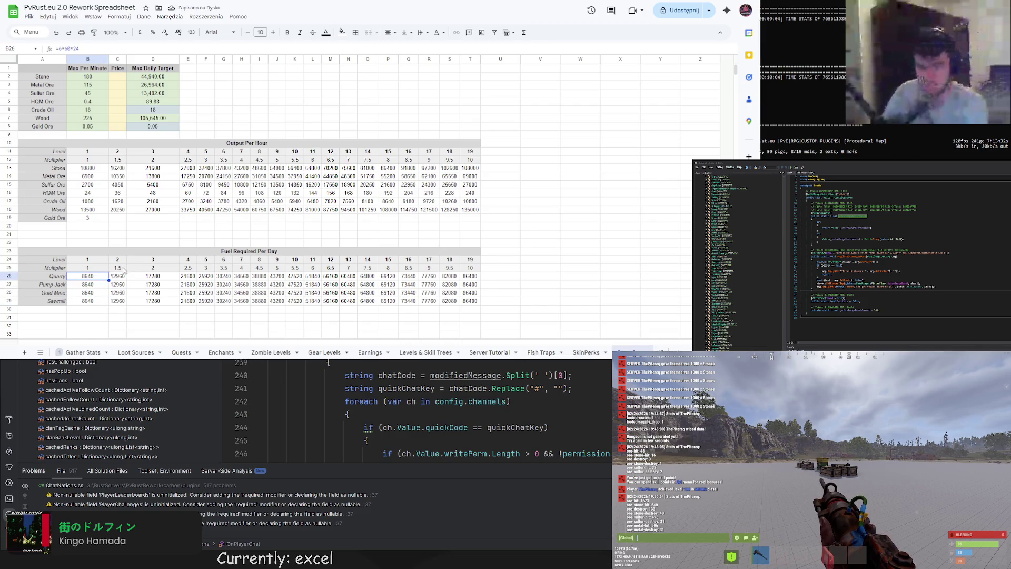
left_click(97, 169)
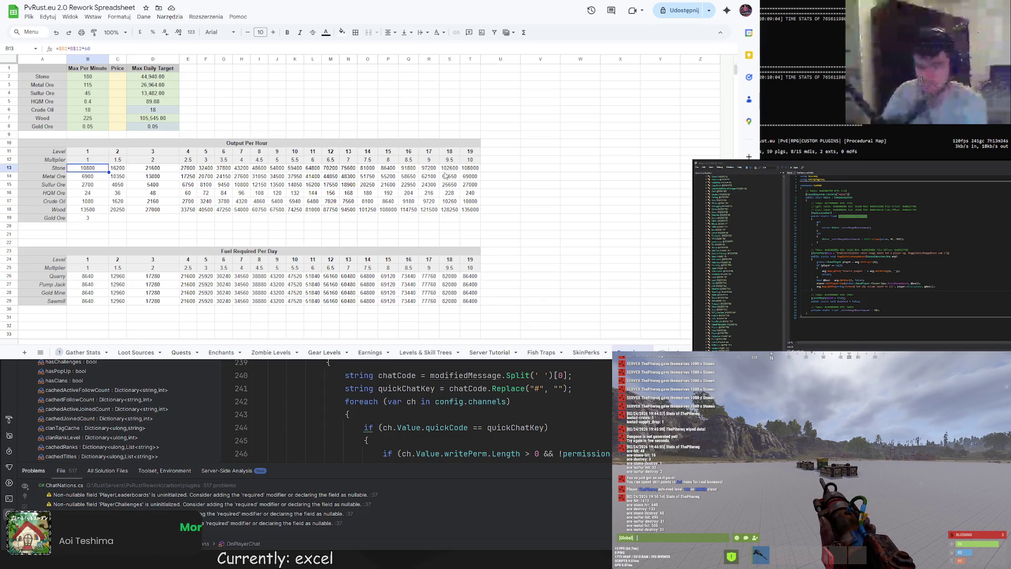
Append *24 to B13's Output Per Hour formula and fill it down to row 18
left_click(100, 49)
type("*24")
key("Return")
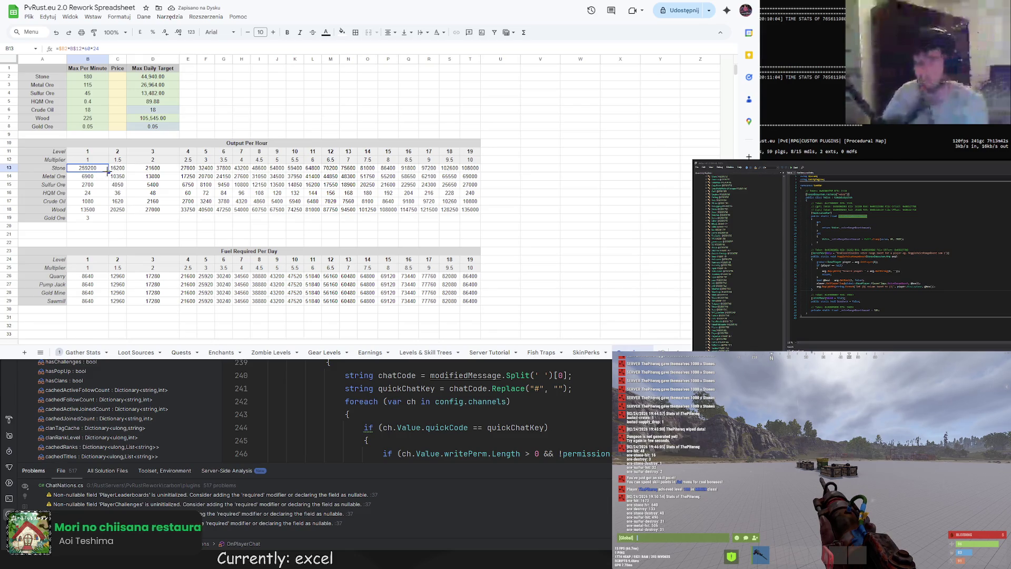
left_click_drag(108, 173, 104, 213)
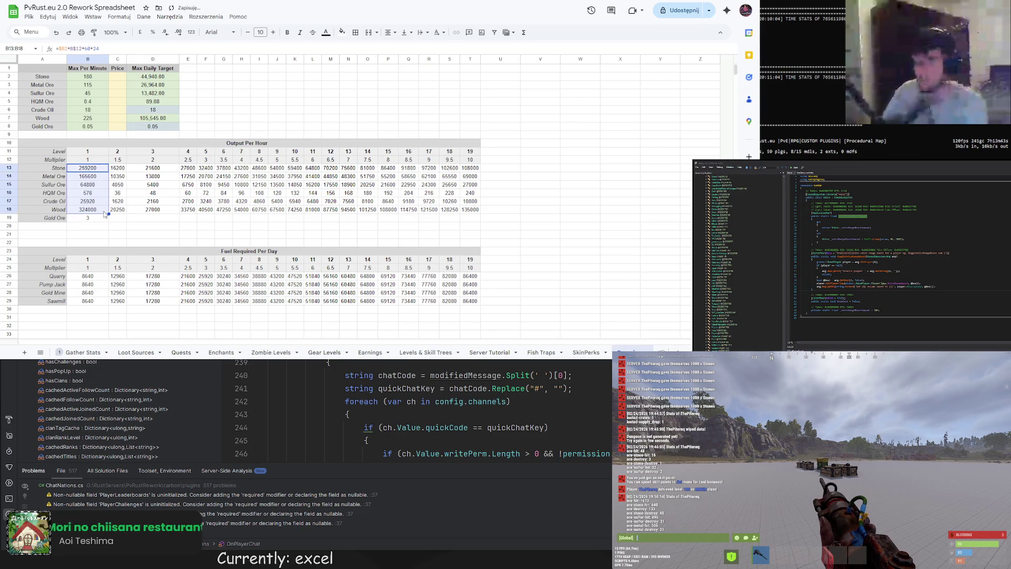
Rewrite C13's formula as =B$13*$C12 with anchored references
left_click(119, 170)
left_click(94, 48)
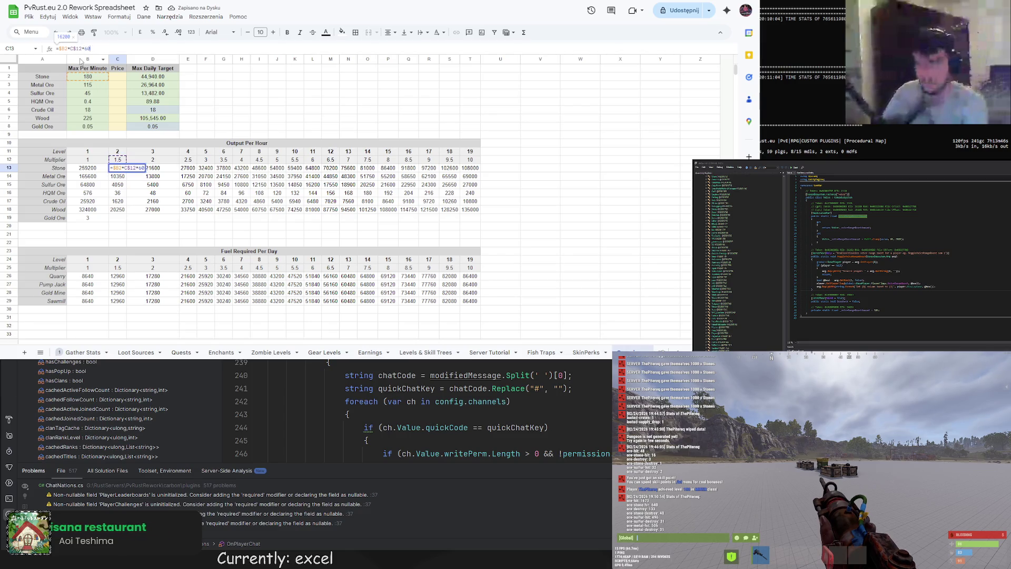
key("Escape")
left_click_drag(102, 48, 46, 48)
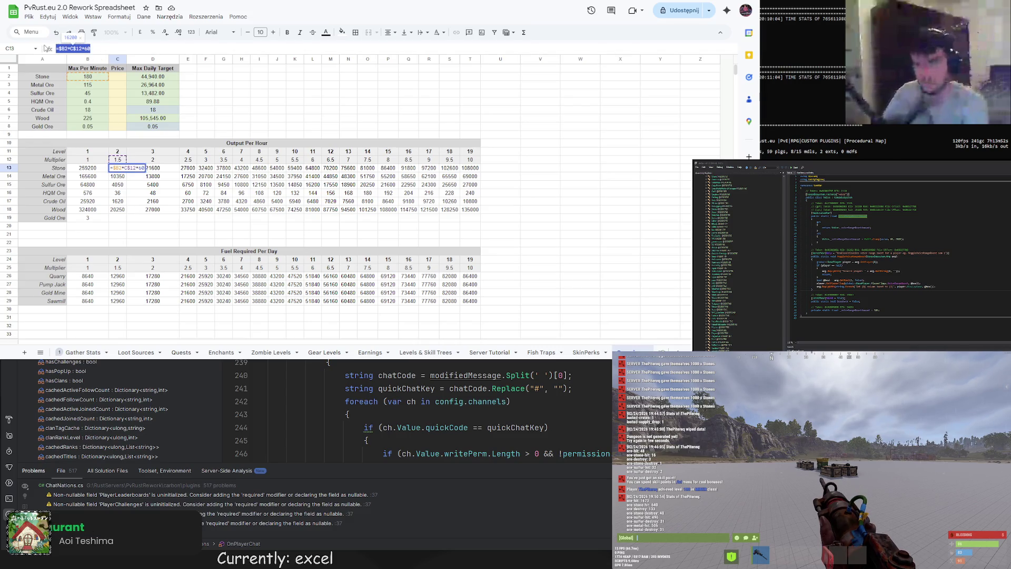
type("=")
left_click(90, 171)
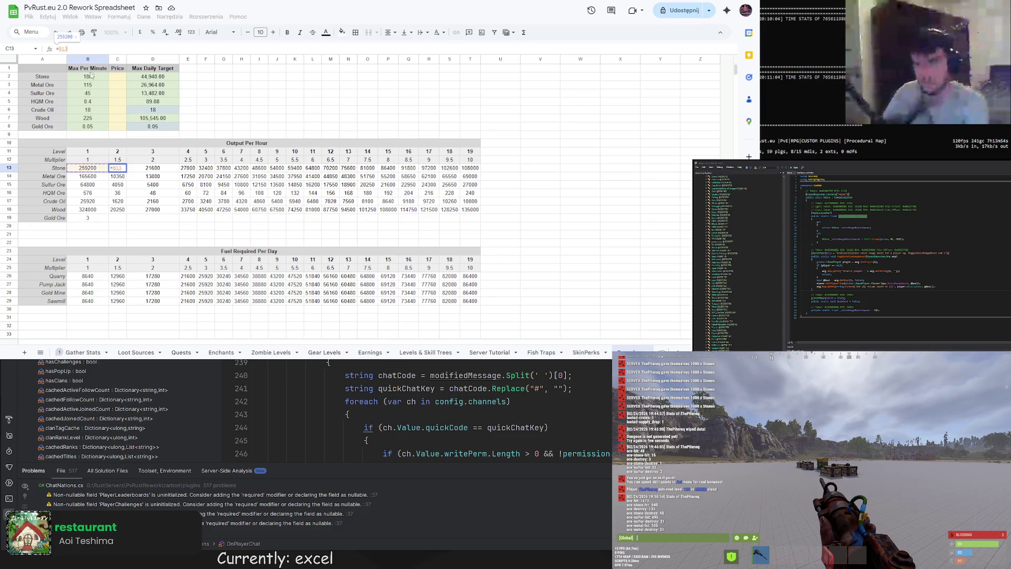
type("*")
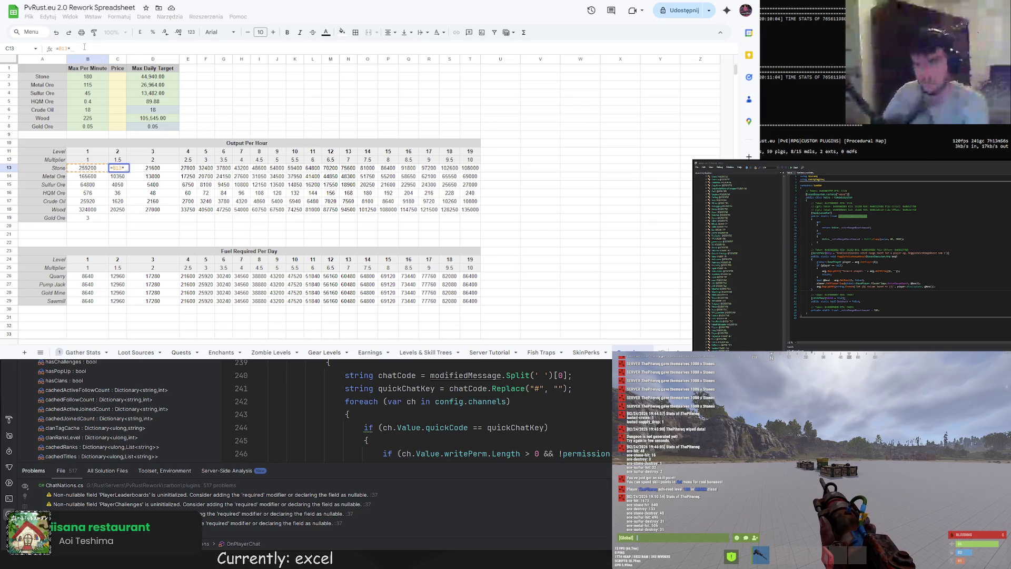
left_click(121, 159)
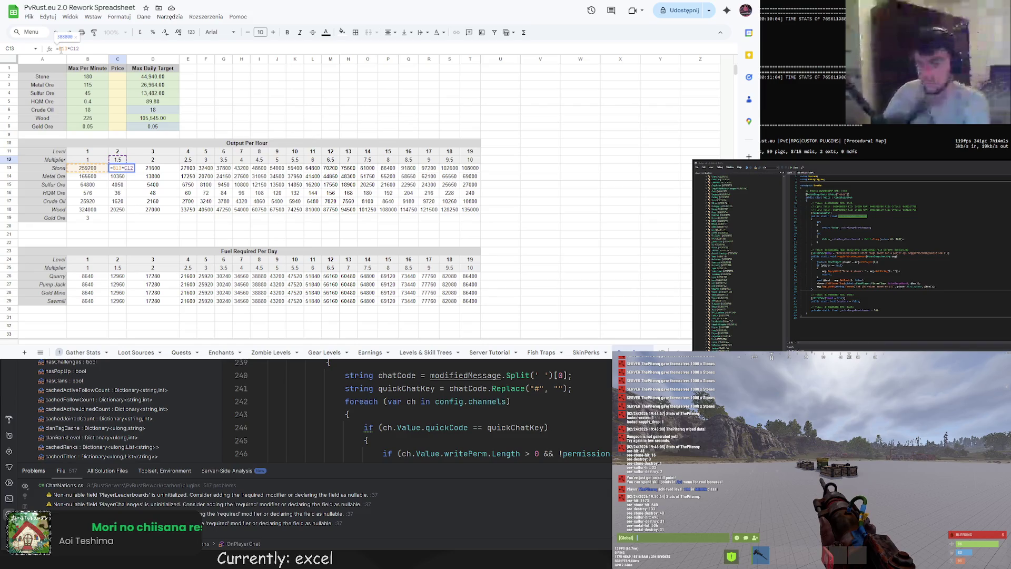
key("Left")
key("Left")
key("Left")
type("$")
key("Left")
key("Left")
key("Left")
type("$")
key("Return")
Fill C13 across to column T, undo the move causing #REF! errors, and select A13:T29
left_click(120, 169)
left_click_drag(126, 172, 481, 173)
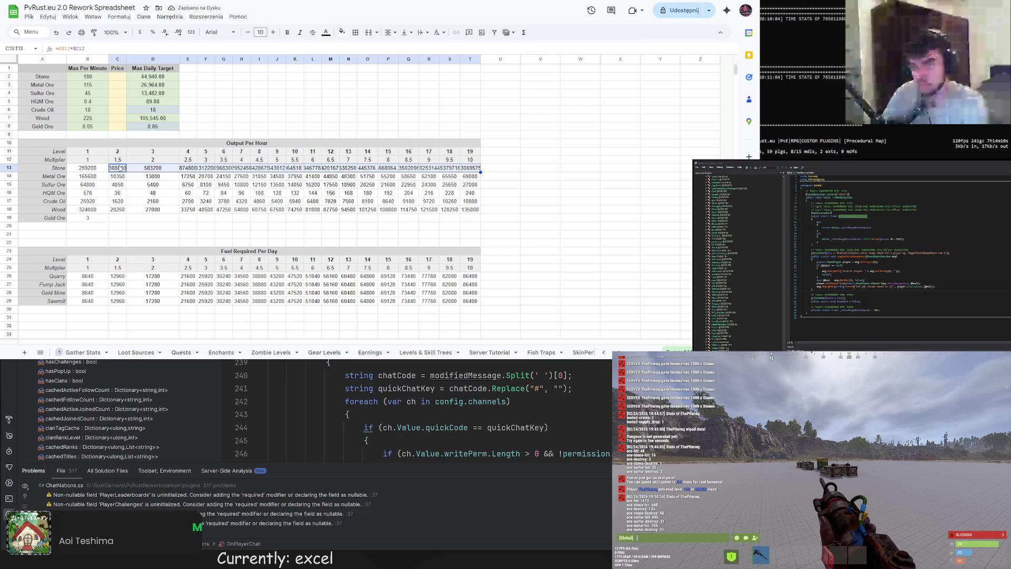
left_click_drag(114, 164, 112, 160)
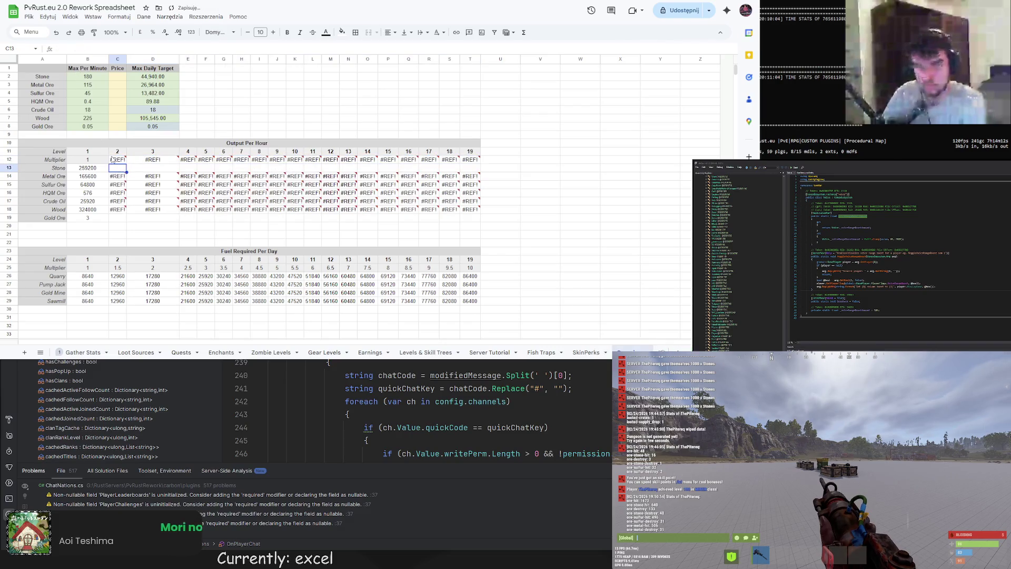
key("ctrl+z")
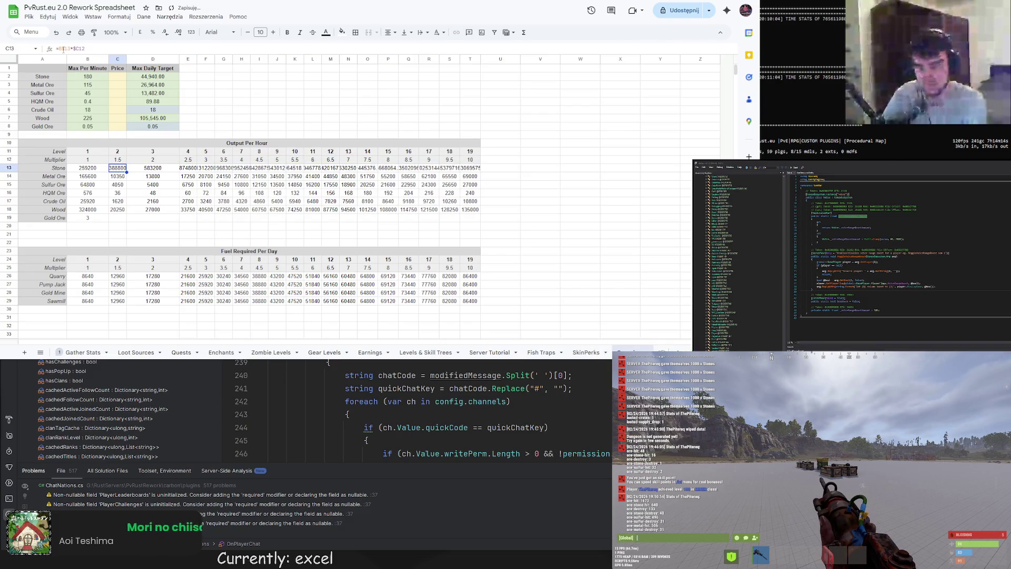
left_click(66, 48)
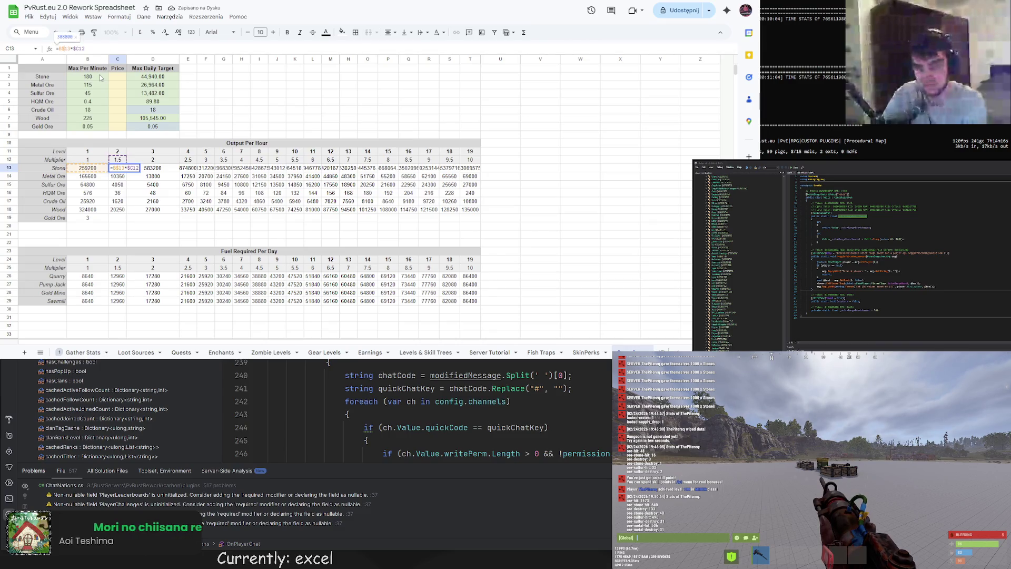
key("ctrl+z")
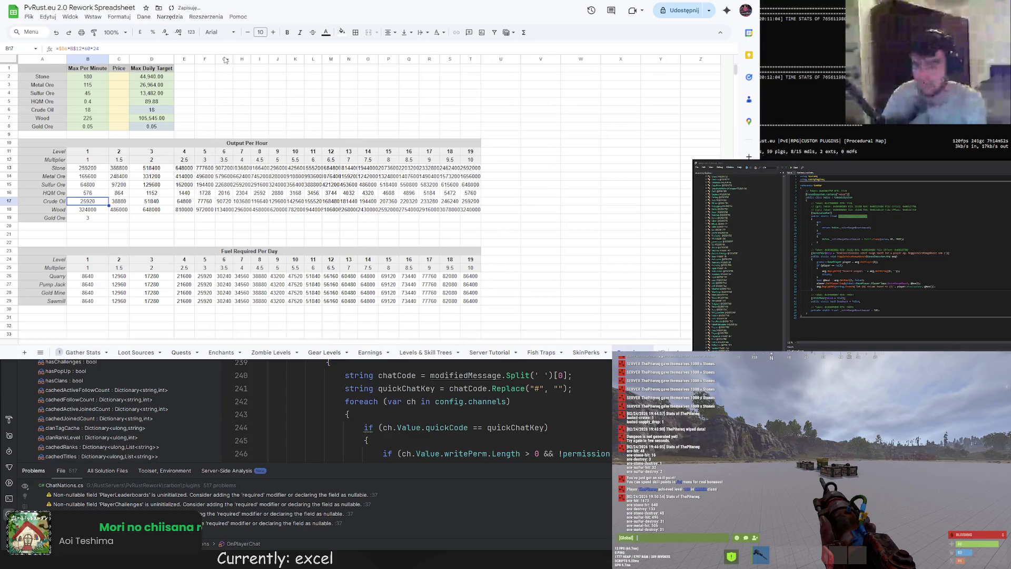
left_click_drag(233, 59, 286, 59)
left_click(227, 193)
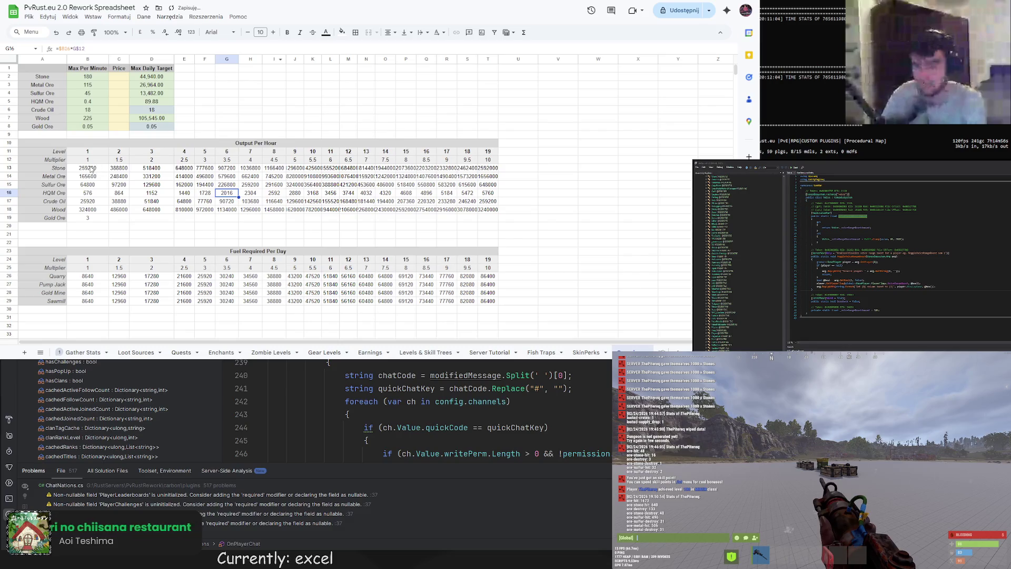
left_click_drag(91, 169, 487, 211)
left_click_drag(43, 168, 490, 301)
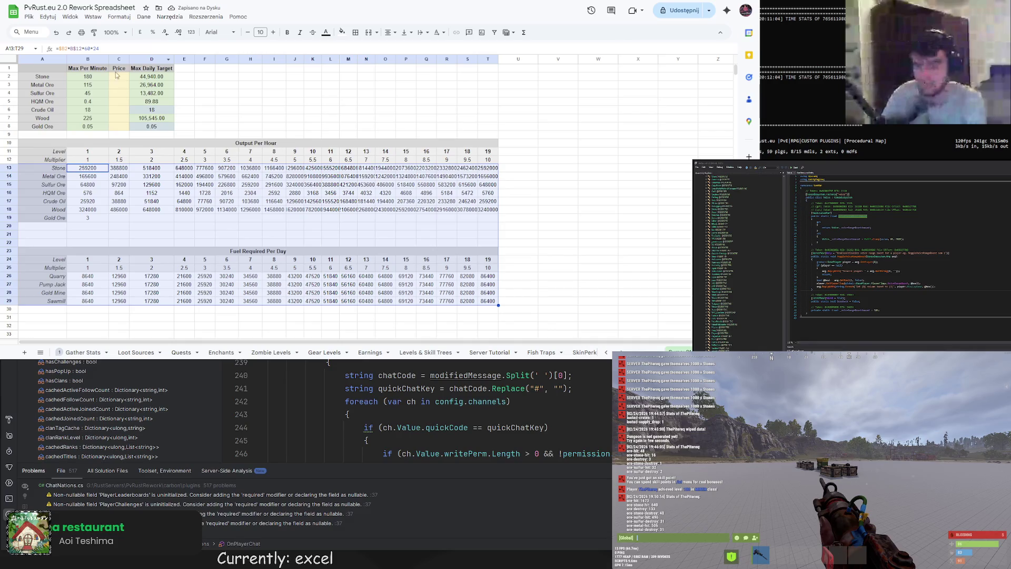
Try the standard separator number format on the tables, then undo it
left_click(119, 16)
mouse_move(158, 49)
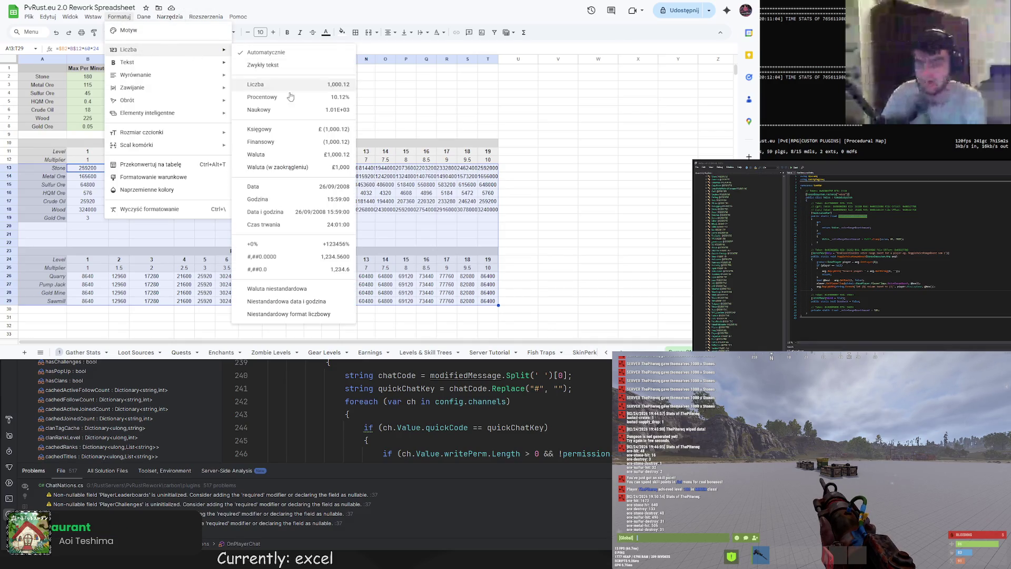
left_click(284, 84)
left_click(155, 222)
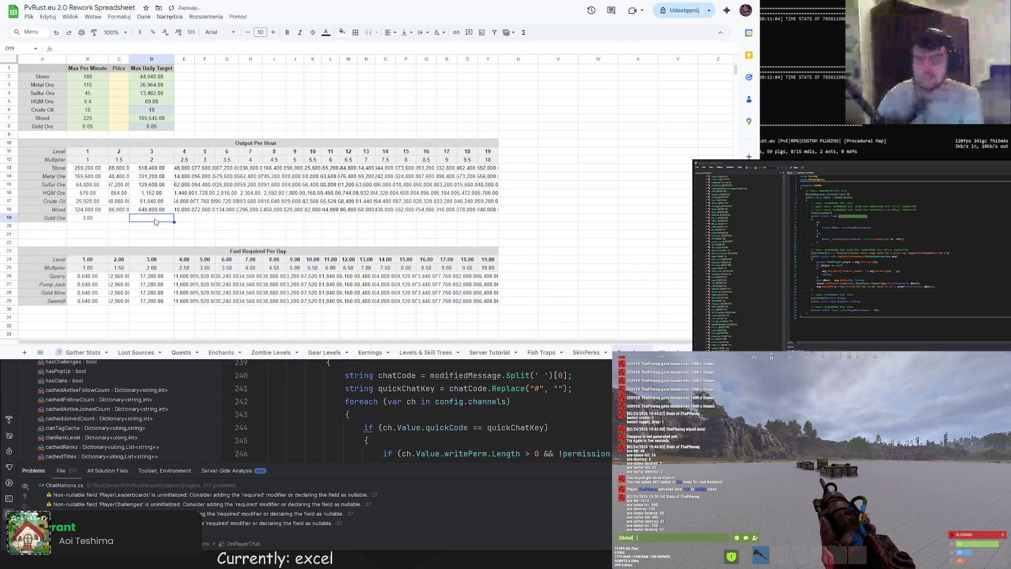
key("ctrl+z")
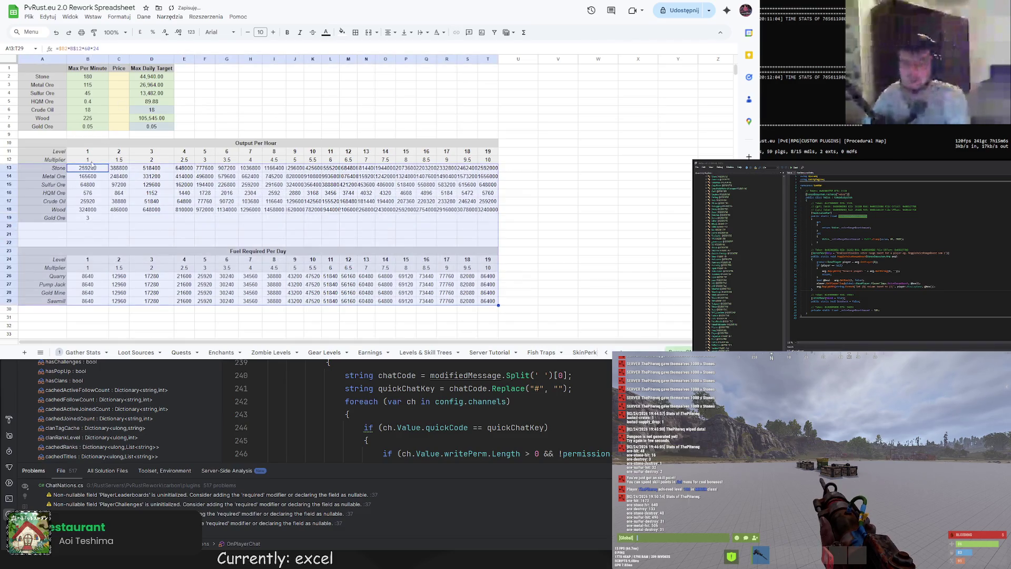
Select the Output Per Hour and Fuel Required Per Day values and apply the financial format
mouse_move(43, 167)
left_mouse_down()
mouse_move(106, 174)
mouse_move(369, 269)
mouse_move(488, 285)
mouse_move(480, 305)
left_mouse_up()
left_click_drag(88, 168, 490, 220)
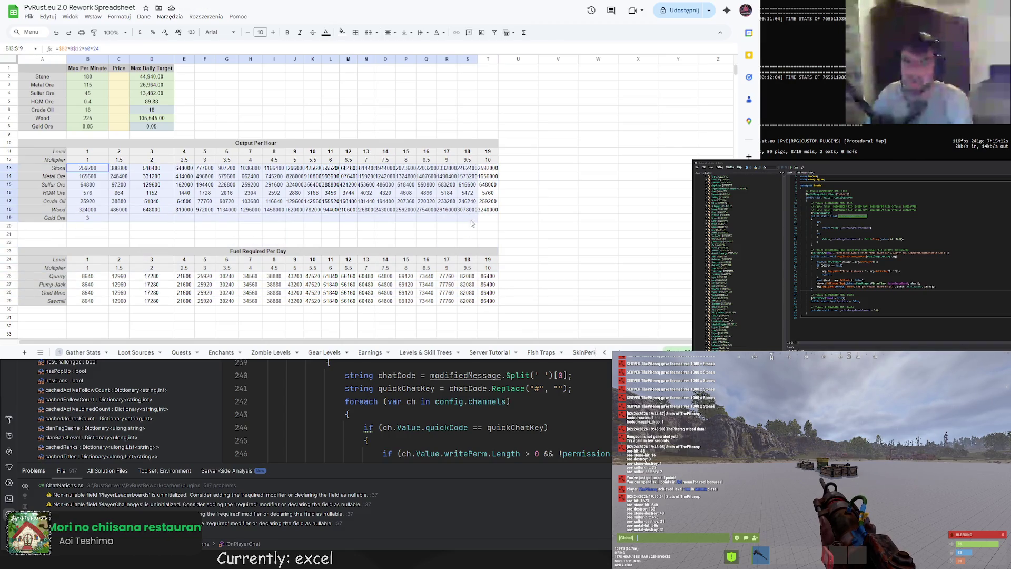
left_click_drag(88, 277, 490, 303)
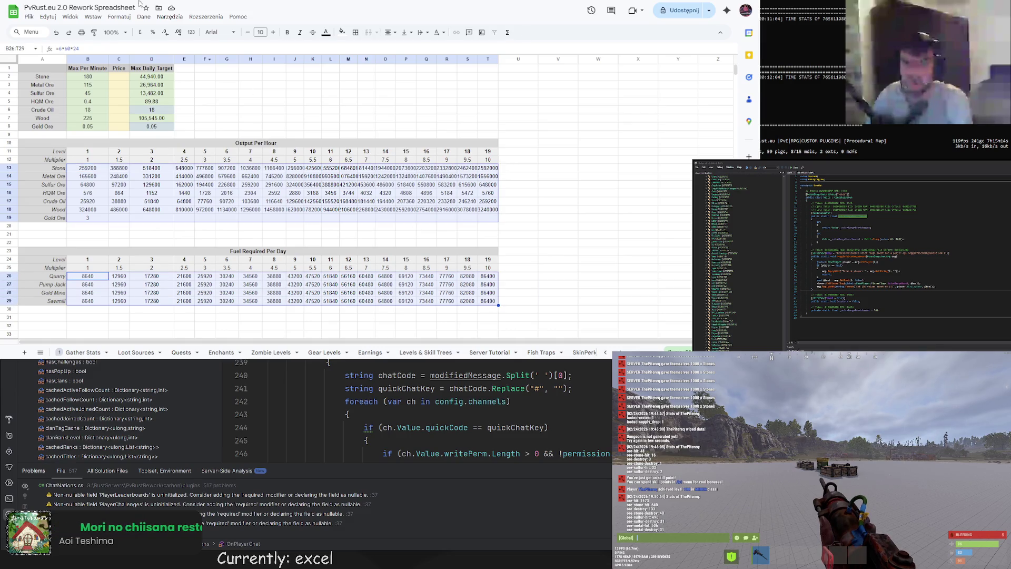
left_click(119, 16)
mouse_move(150, 51)
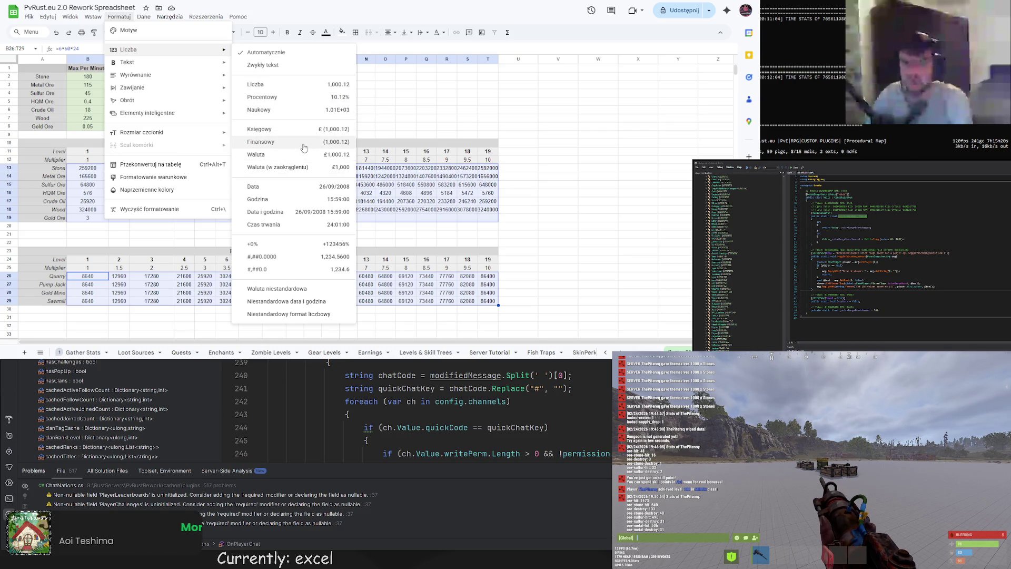
left_click(304, 147)
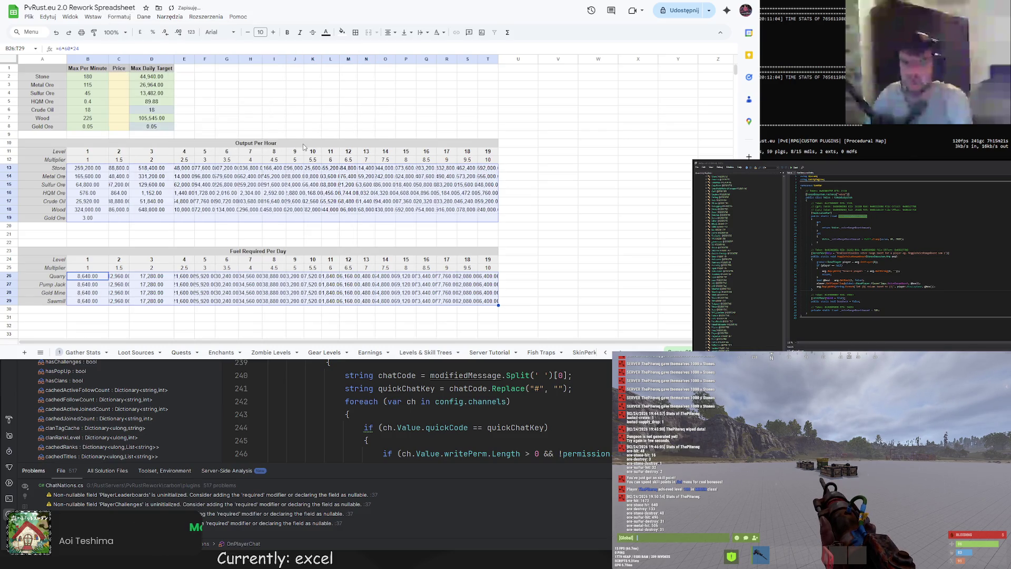
Apply the custom number format #,##0.## to the selected table values
left_click(117, 20)
mouse_move(158, 50)
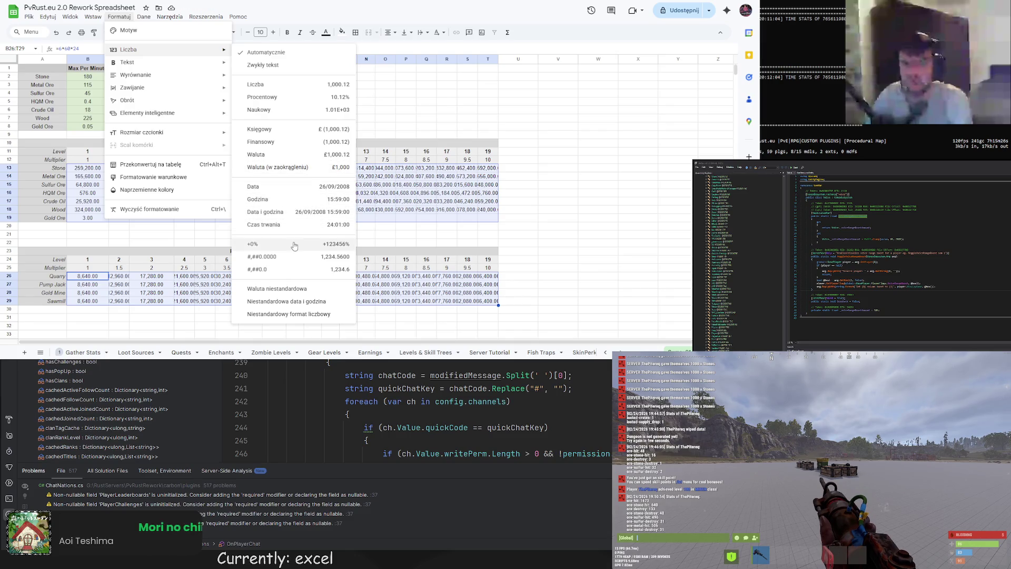
left_click(272, 313)
scroll(357, 162, "down", 1)
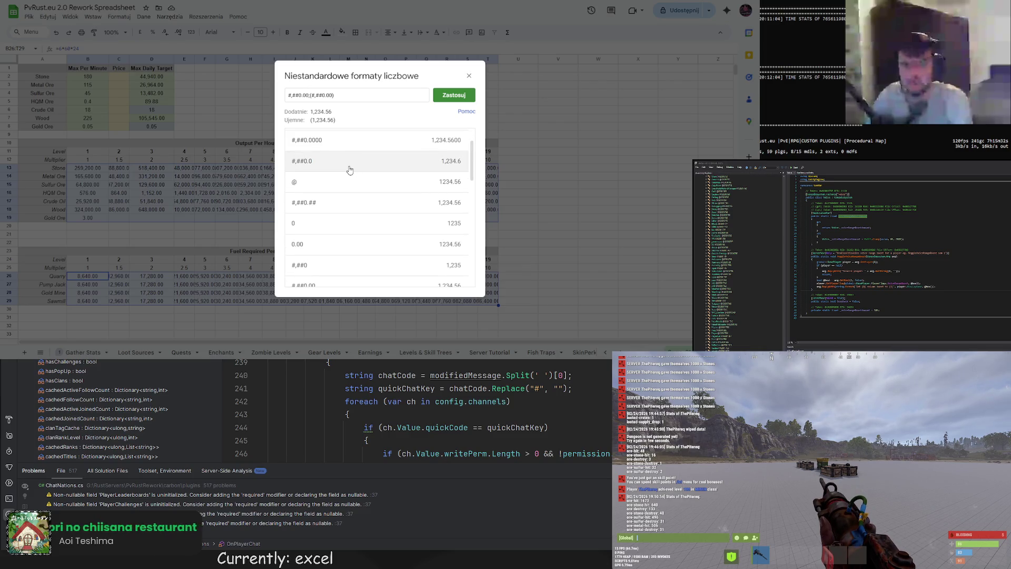
scroll(350, 170, "down", 1)
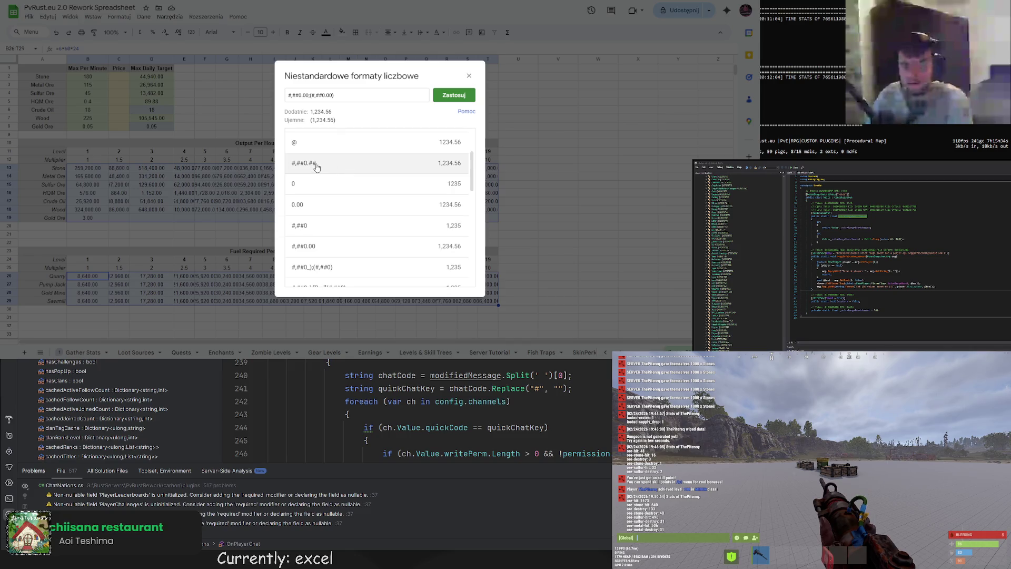
left_click(316, 166)
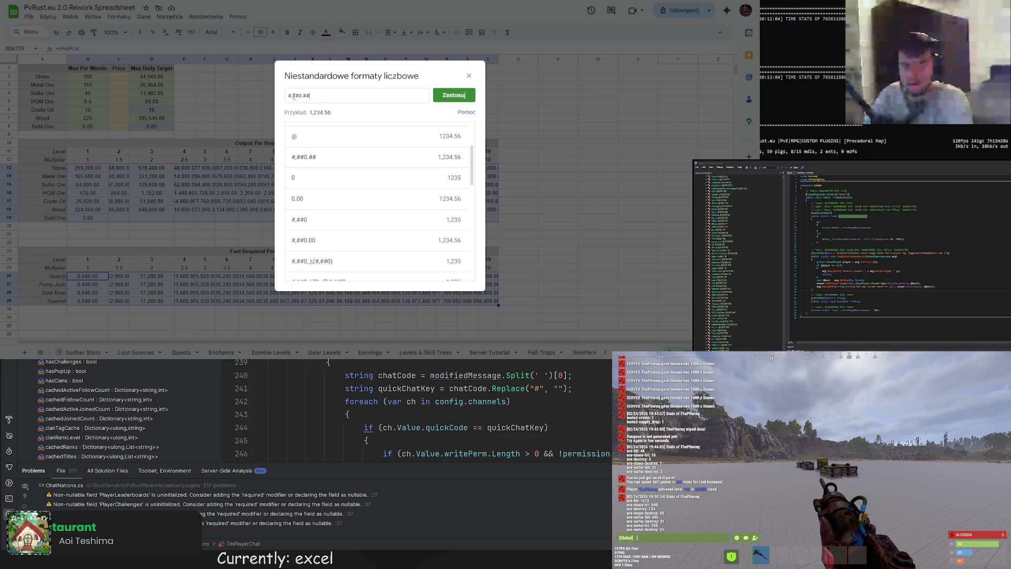
left_click(440, 95)
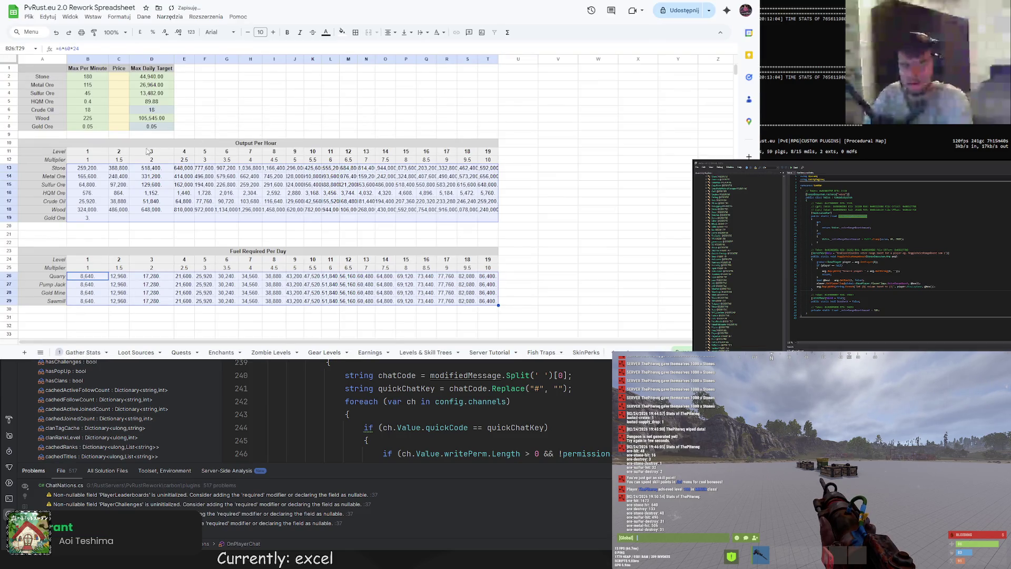
Review the custom number format patterns again and close the editor without changes
left_click(119, 16)
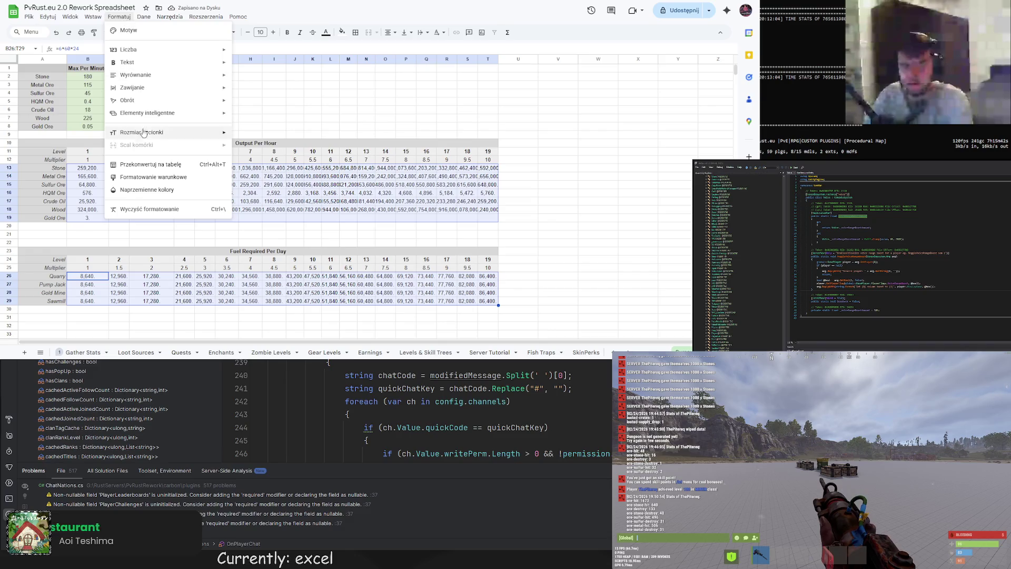
mouse_move(140, 78)
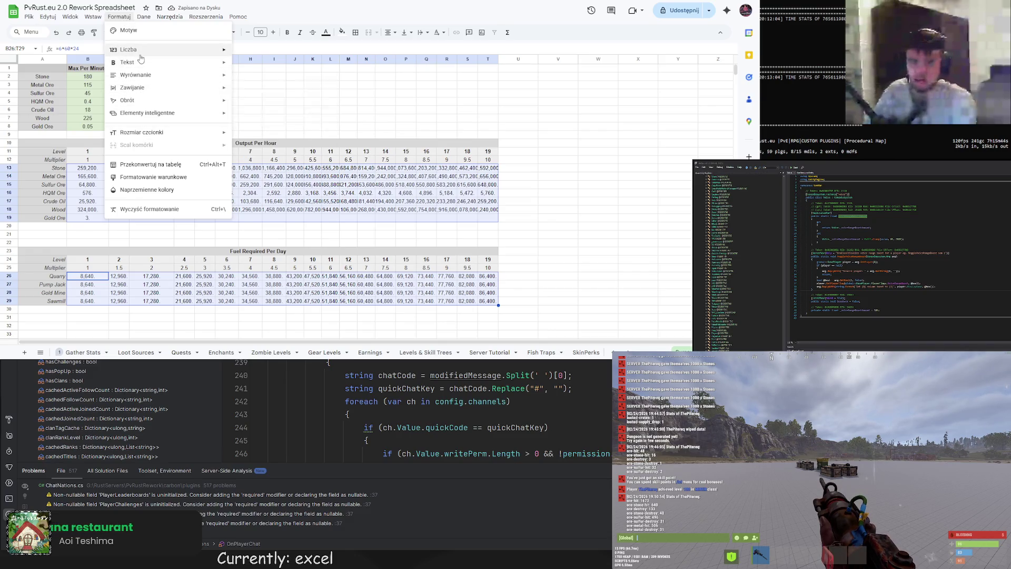
mouse_move(134, 50)
left_click(288, 314)
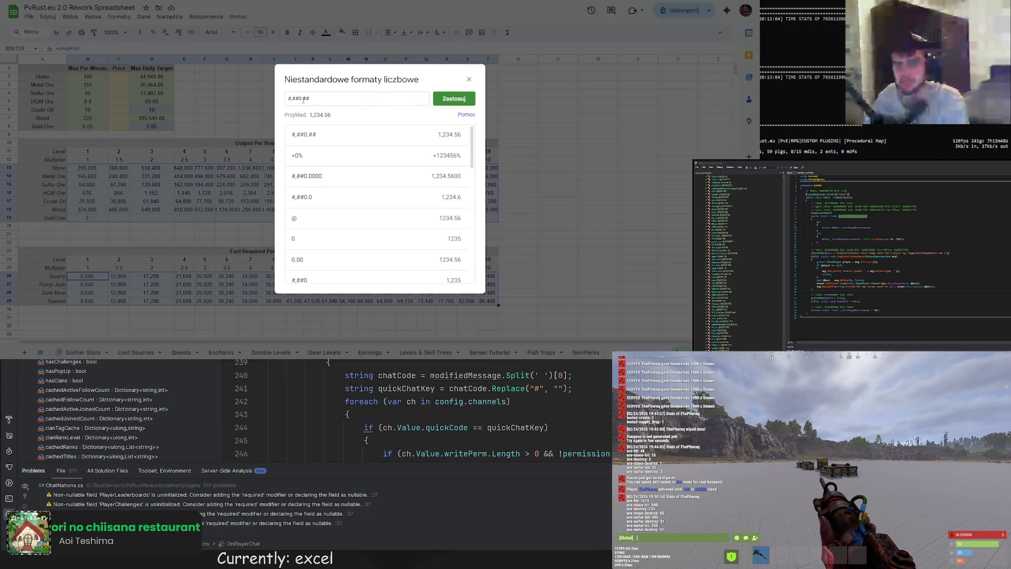
scroll(404, 195, "down", 1)
scroll(404, 195, "down", 1)
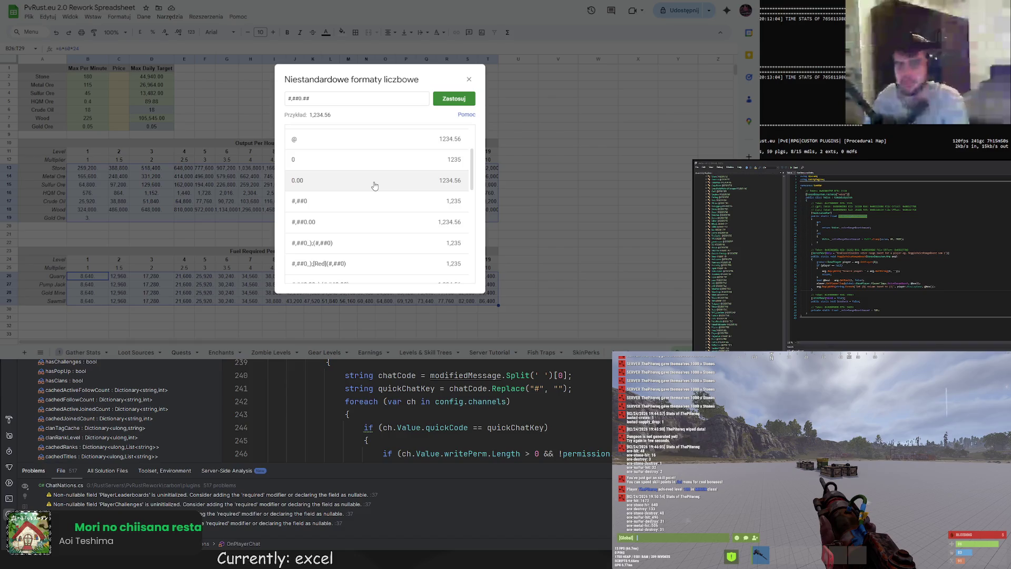
scroll(364, 186, "down", 1)
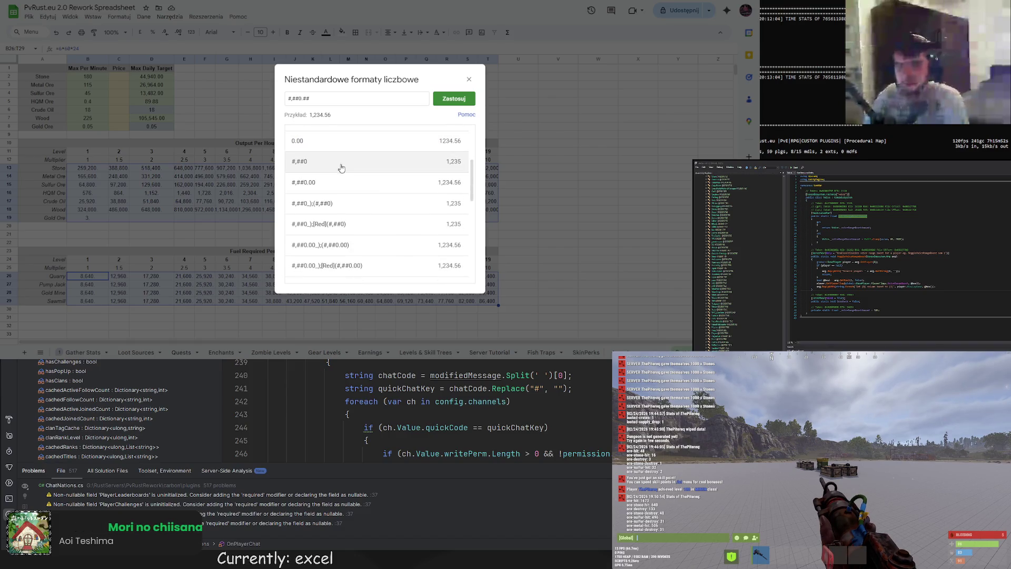
scroll(362, 211, "down", 2)
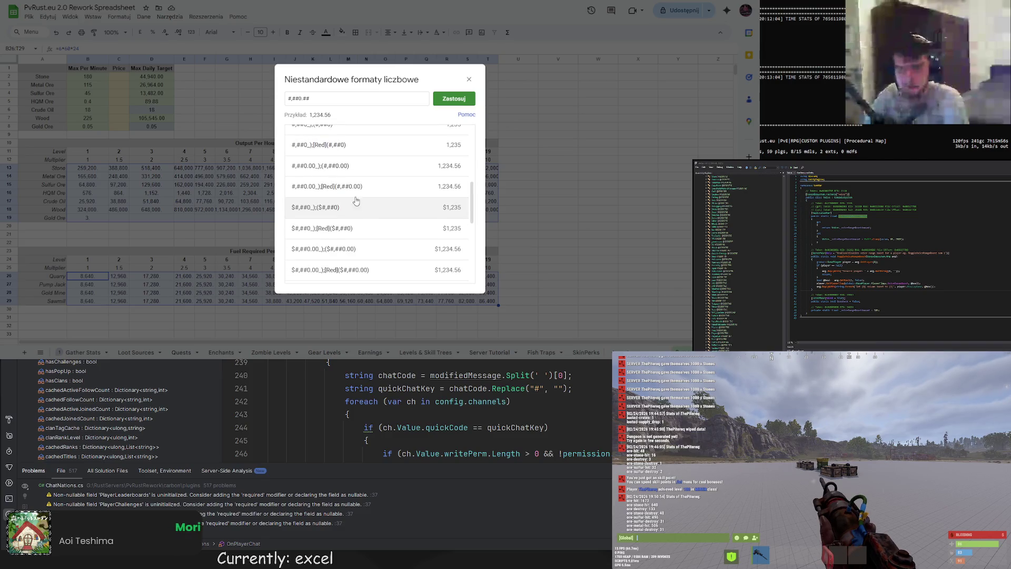
scroll(354, 195, "down", 2)
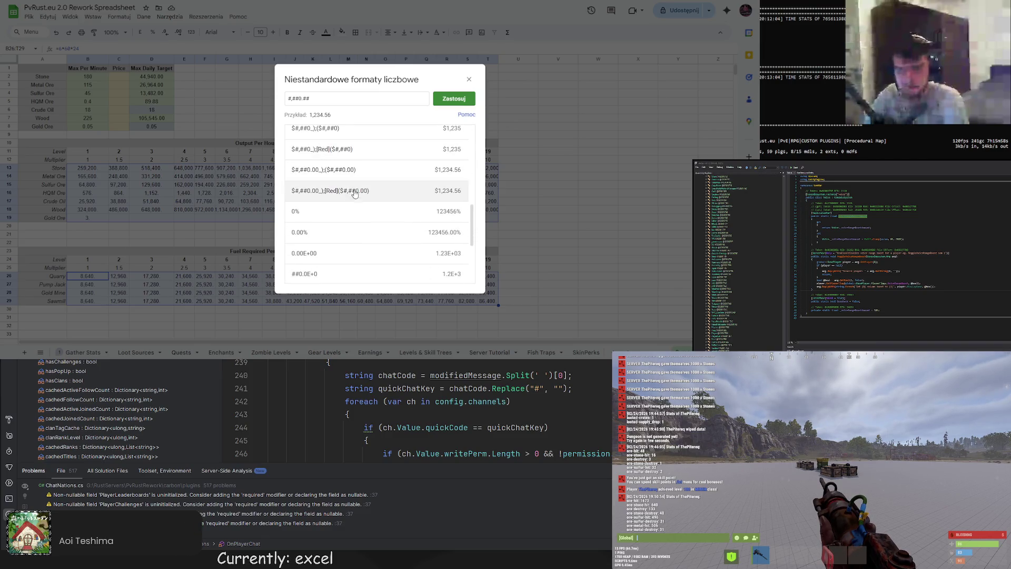
scroll(368, 221, "down", 2)
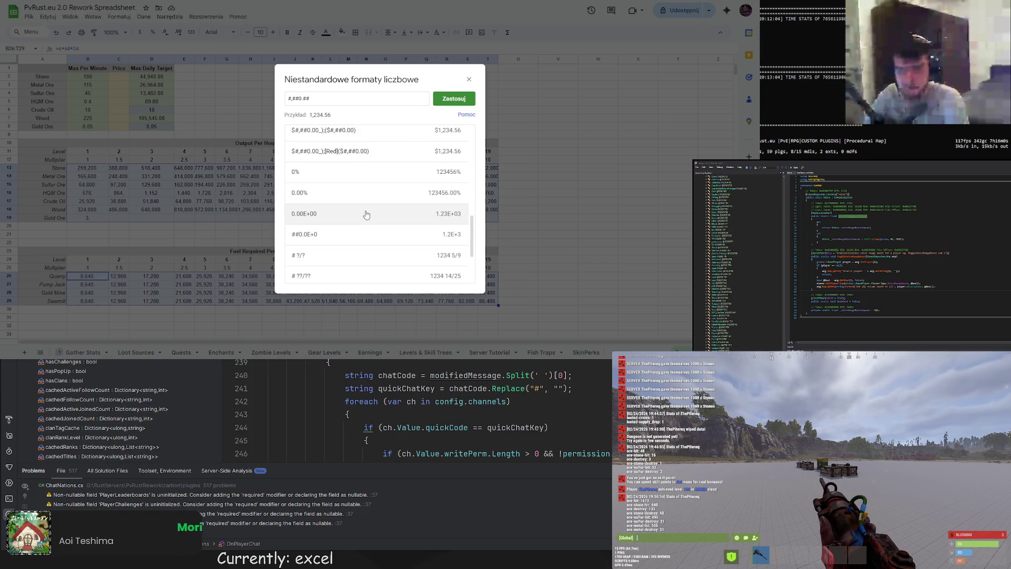
scroll(366, 214, "up", 5)
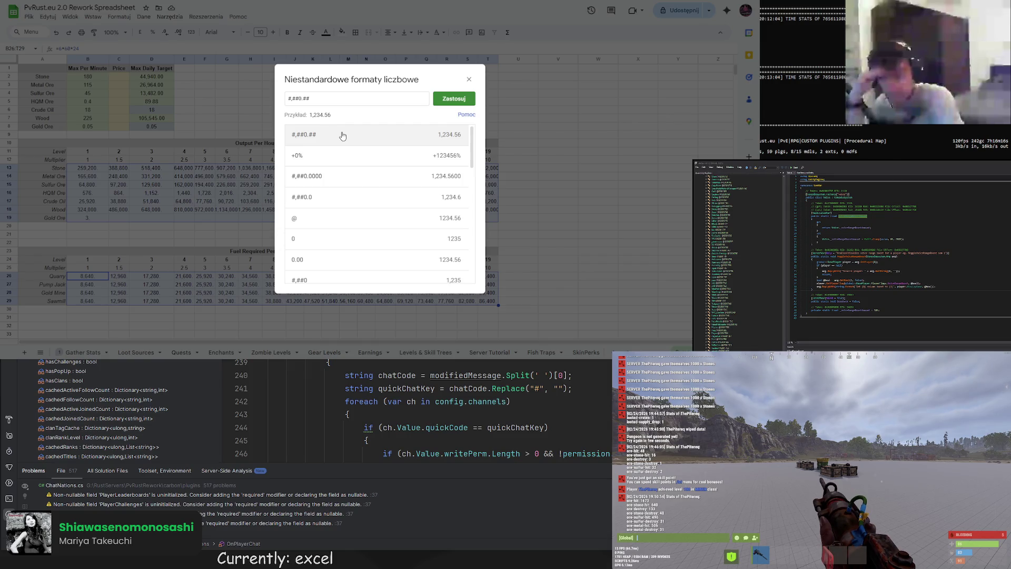
key("Escape")
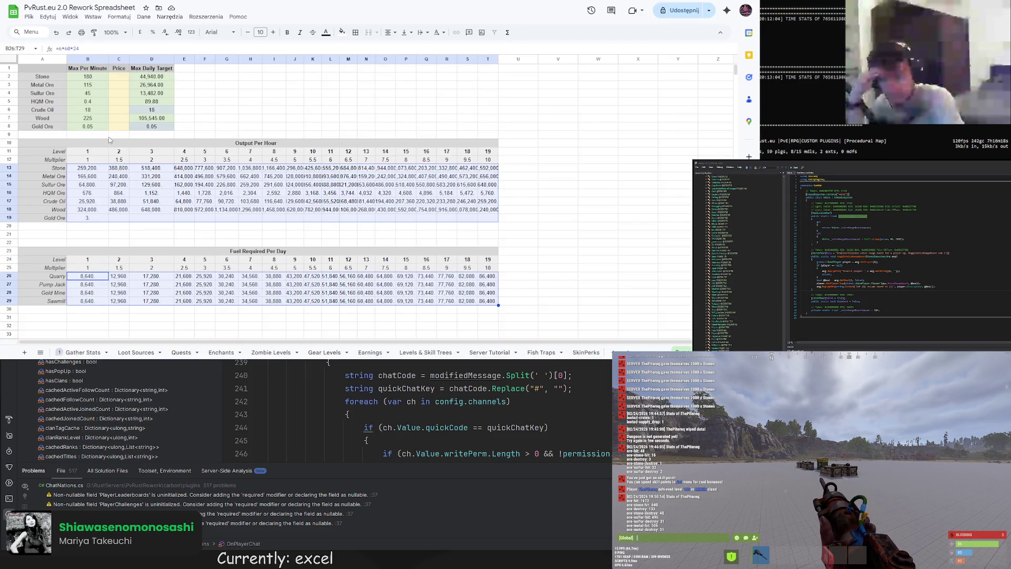
Widen column C slightly and auto-fit columns E through I
left_click_drag(128, 59, 131, 59)
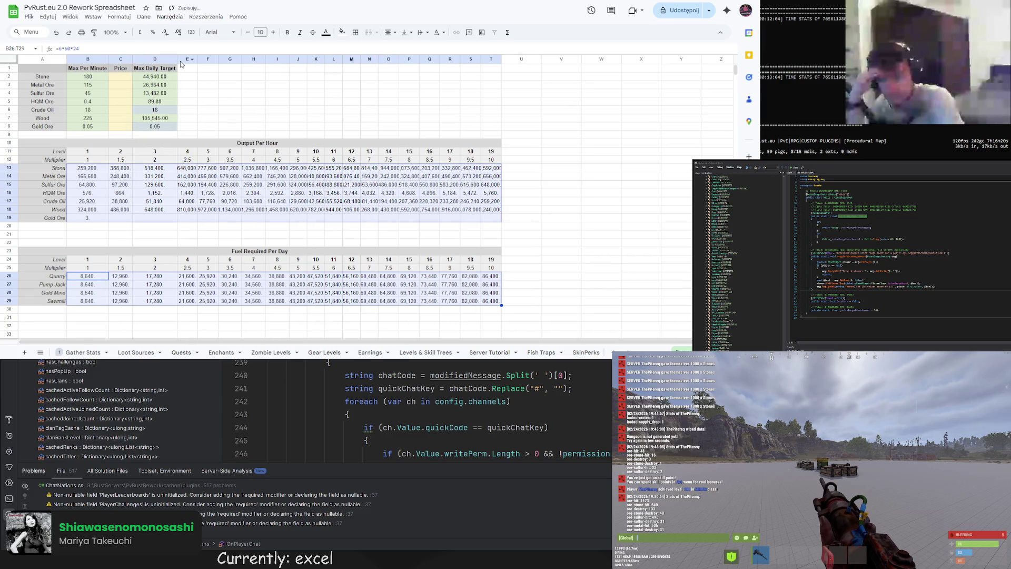
right_click(173, 59)
key("Escape")
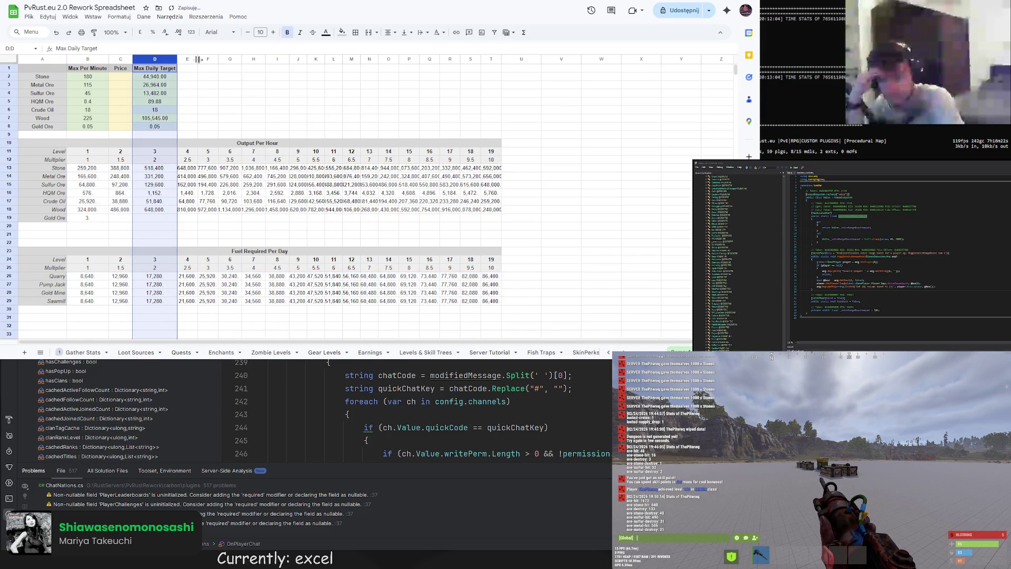
double_click(198, 59)
double_click(221, 59)
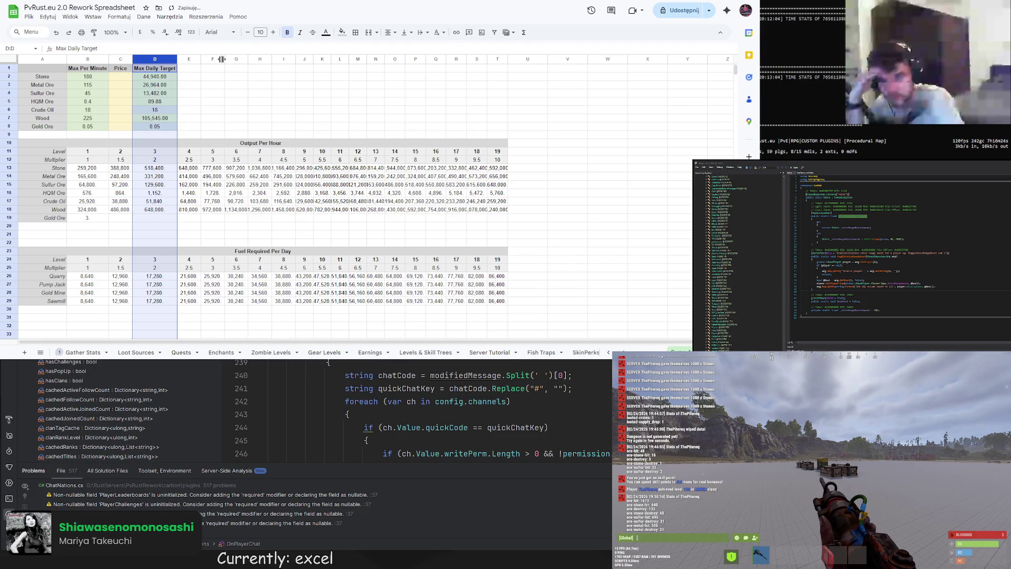
double_click(248, 59)
double_click(277, 59)
double_click(305, 59)
Auto-fit columns J through T so values like 2,592,000 and 3,240,000 show fully
double_click(327, 59)
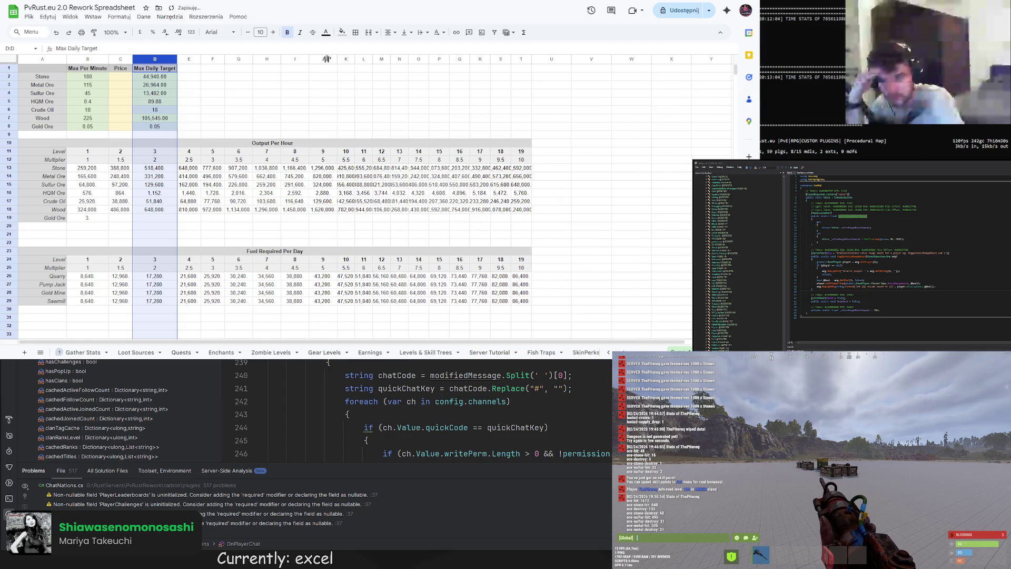
double_click(355, 59)
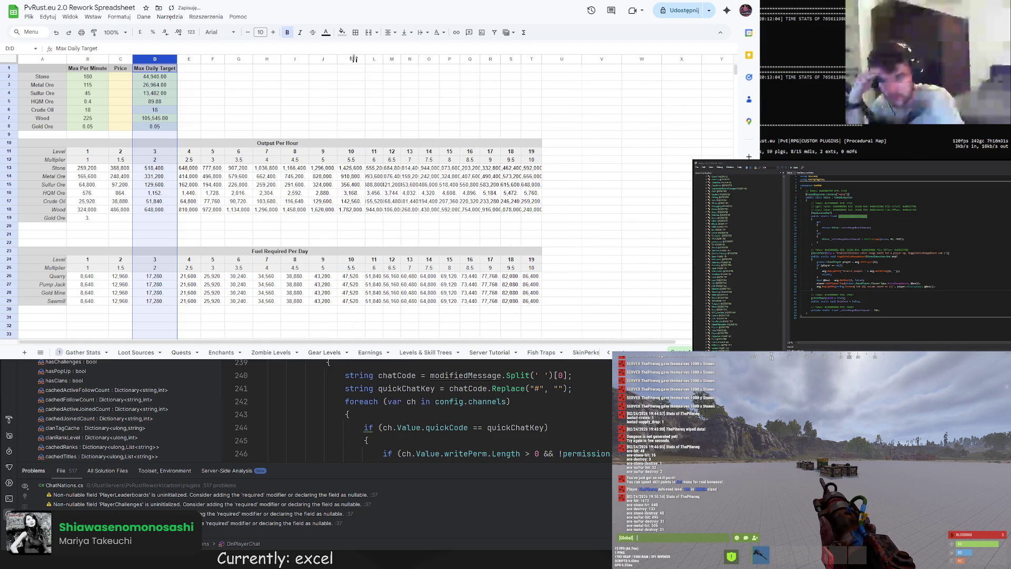
double_click(383, 59)
double_click(412, 59)
double_click(439, 59)
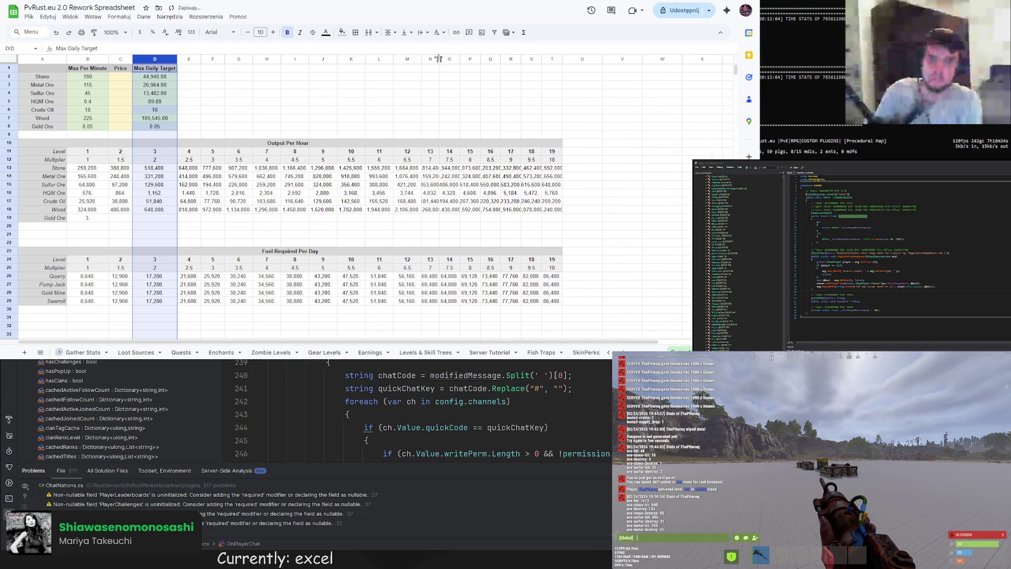
left_click(474, 59)
double_click(471, 59)
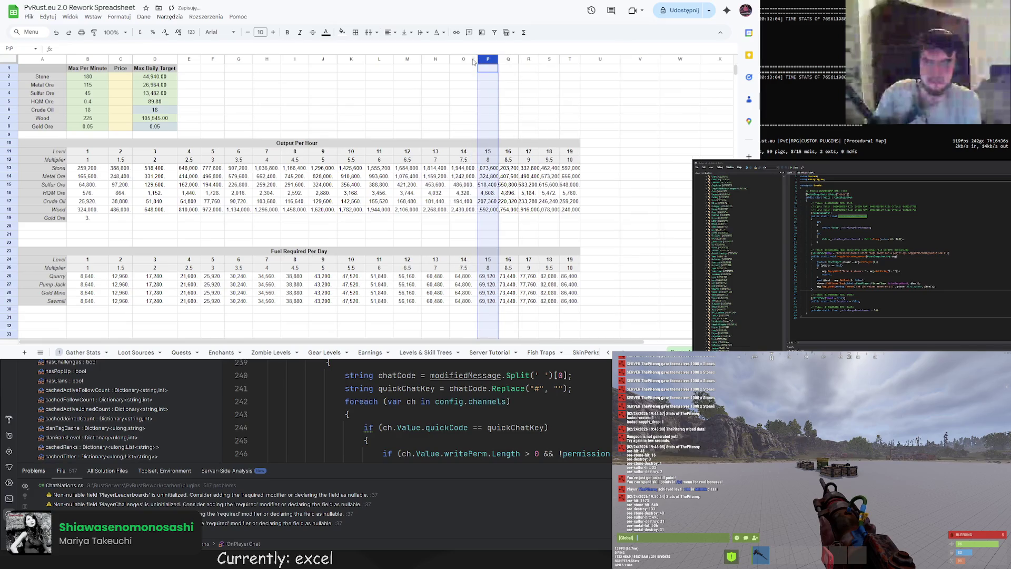
double_click(498, 59)
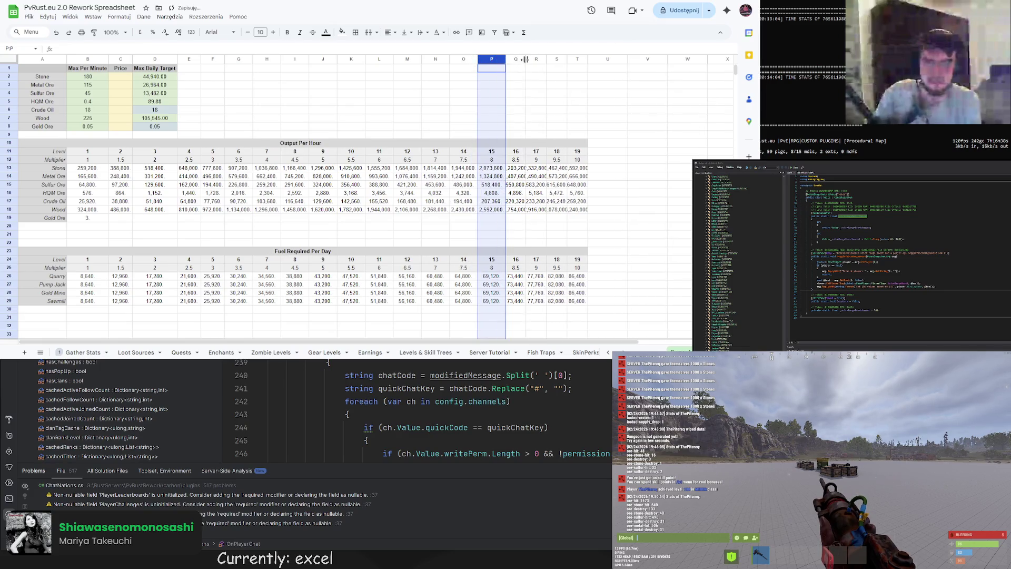
double_click(525, 59)
double_click(554, 59)
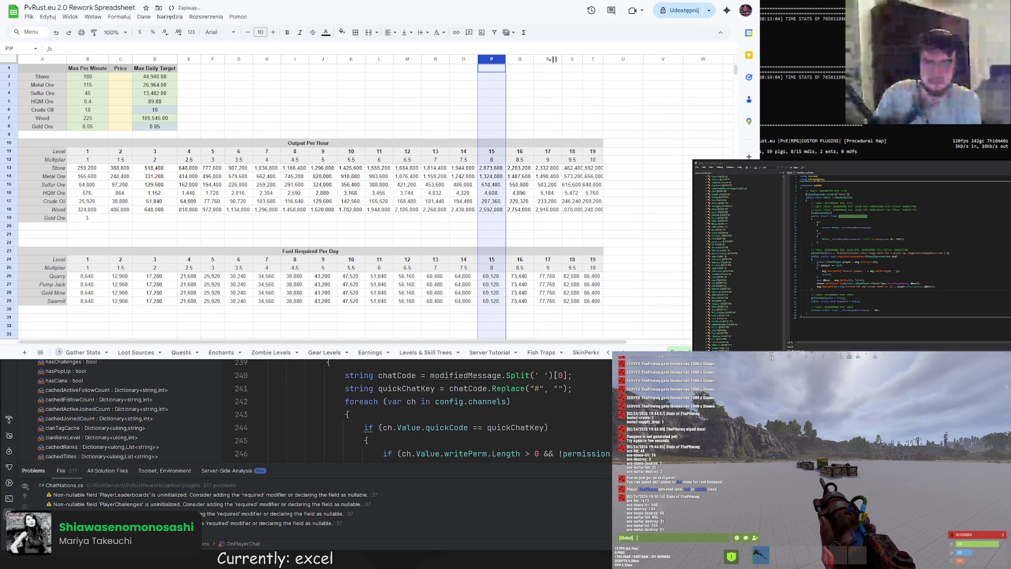
double_click(582, 59)
double_click(611, 59)
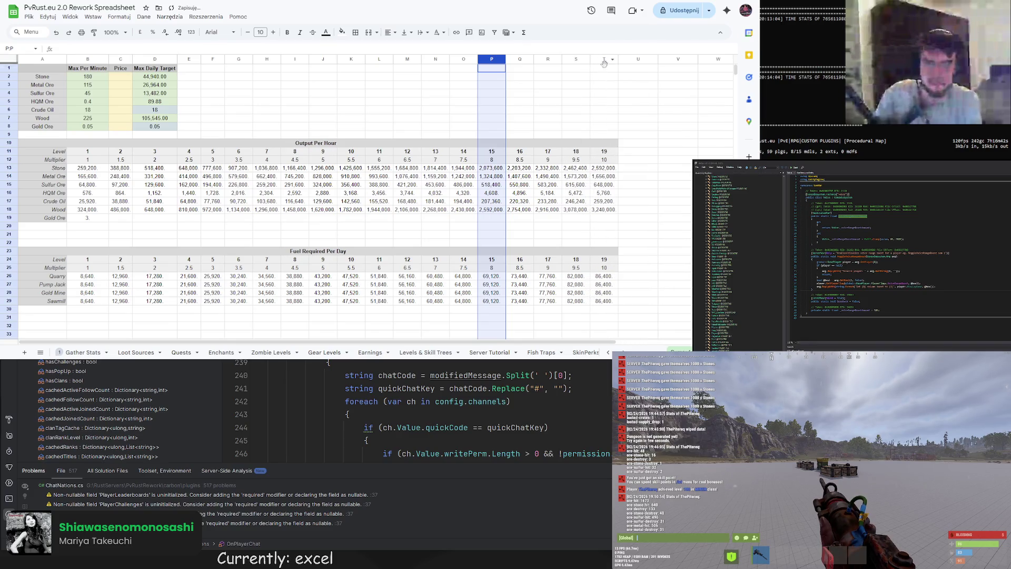
left_click(266, 85)
Append *24 to the Stone, Metal Ore and Sulfur Ore targets in D2:D4
left_click(152, 77)
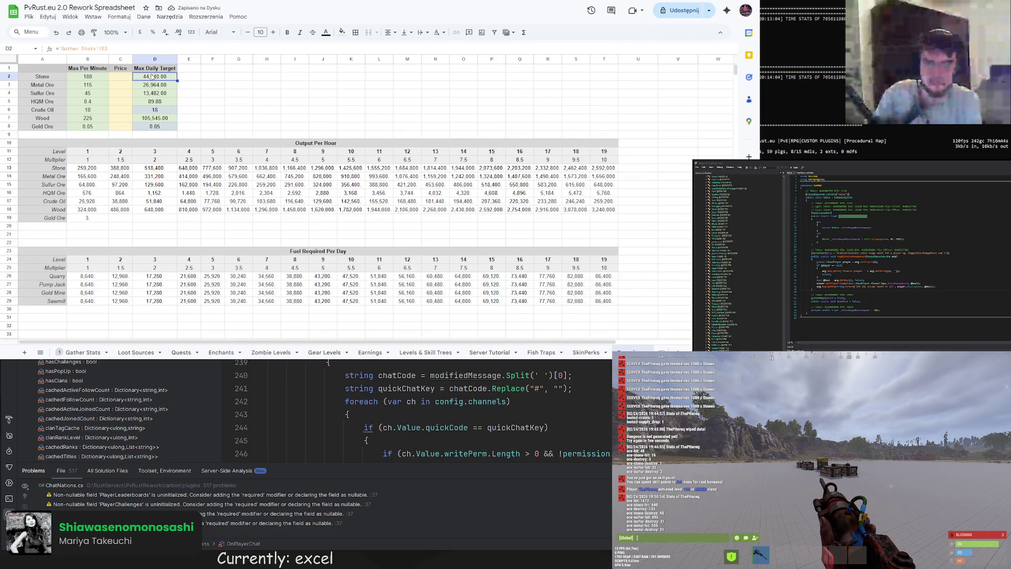
left_click(122, 48)
type("*24")
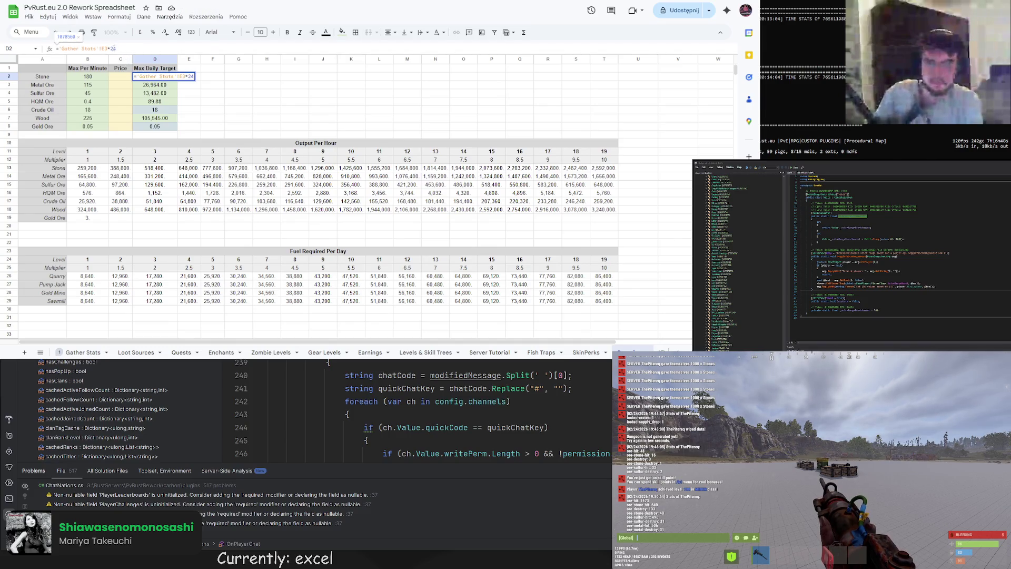
key("Return")
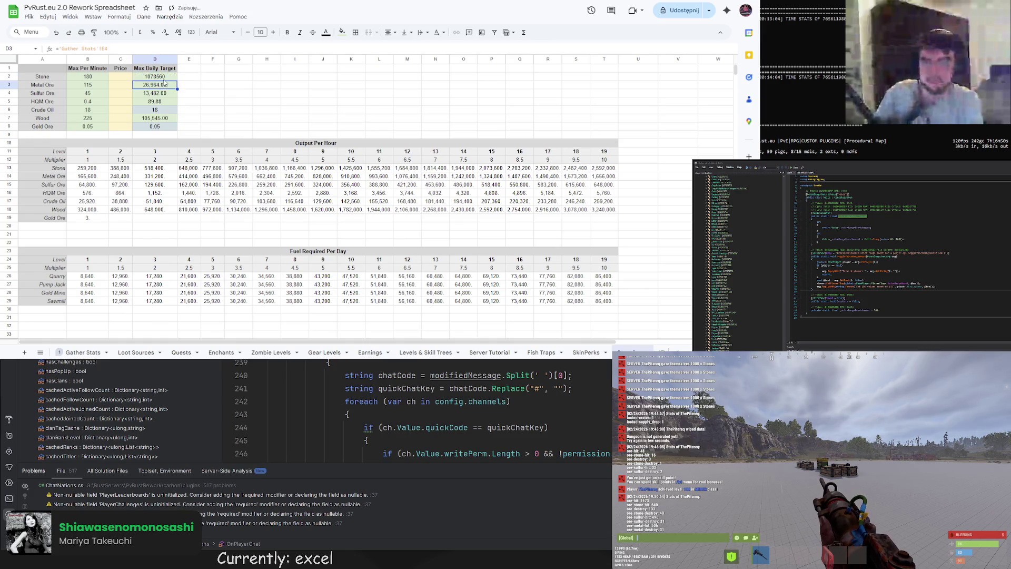
left_click(137, 48)
type("*24")
key("Return")
key("Return")
type("*24")
Append *24 to the HQM Ore, Crude Oil and Wood targets in D5:D7, then select D2:D8
key("Return")
left_click(212, 85)
double_click(160, 104)
type("*24")
key("Return")
double_click(158, 110)
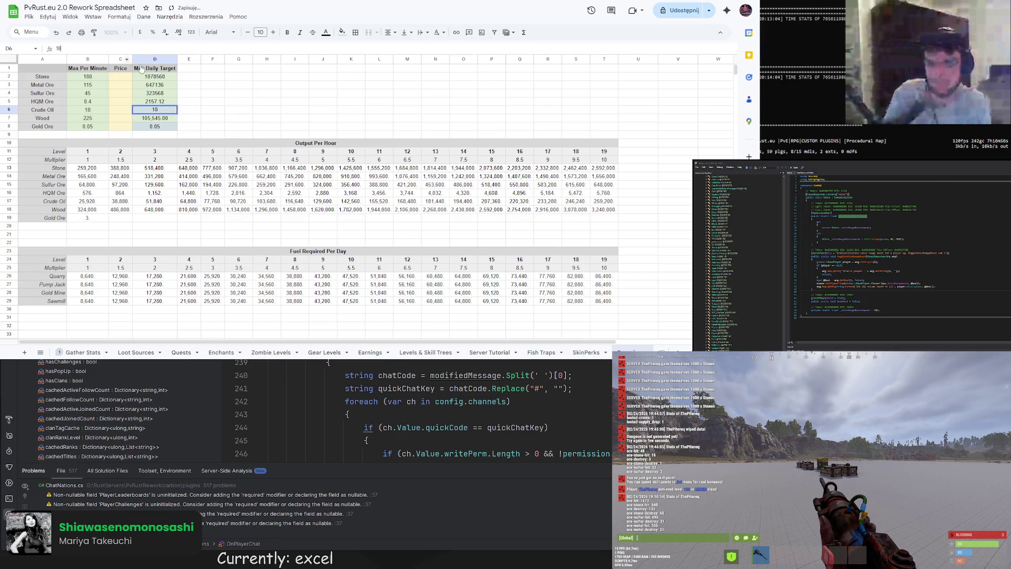
type("*24")
left_click(238, 93)
double_click(166, 119)
type("*24")
key("Return")
left_click(222, 98)
left_click_drag(158, 76, 159, 126)
left_click(119, 17)
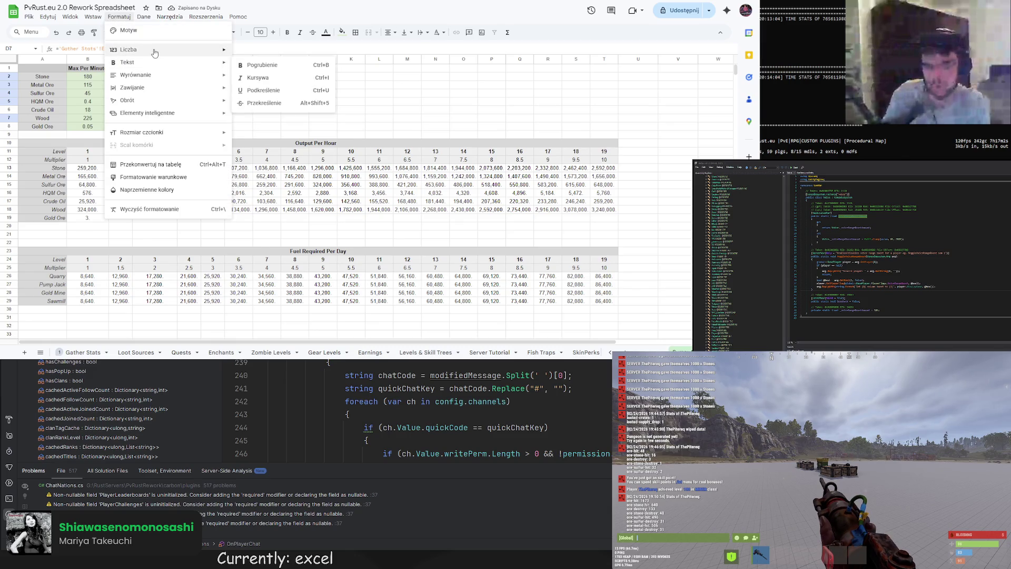
Apply a thousands-separator number format to D2:D8, showing Stone as 1,078,560
mouse_move(158, 50)
left_click(279, 247)
left_click(292, 82)
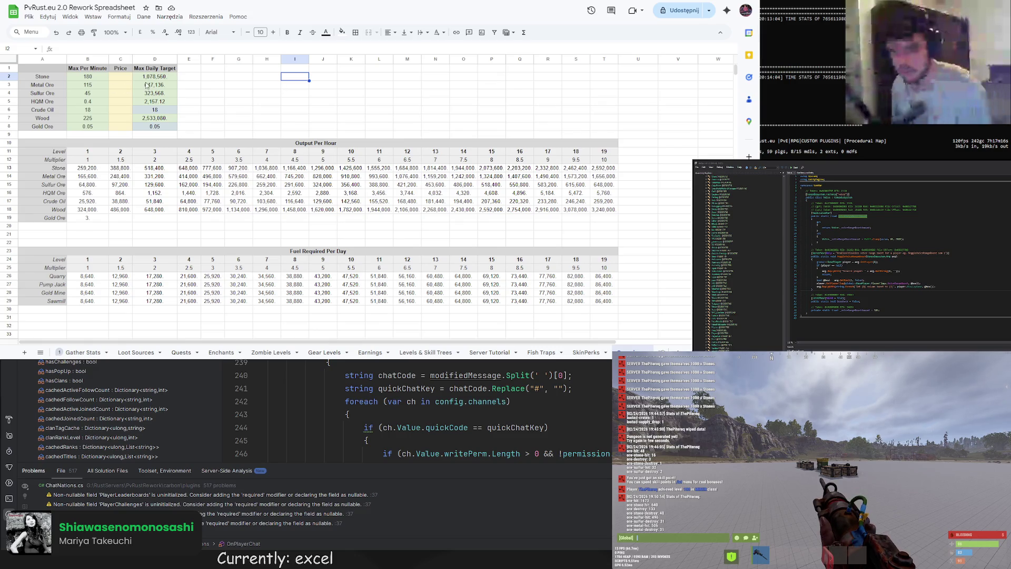
left_click(189, 68)
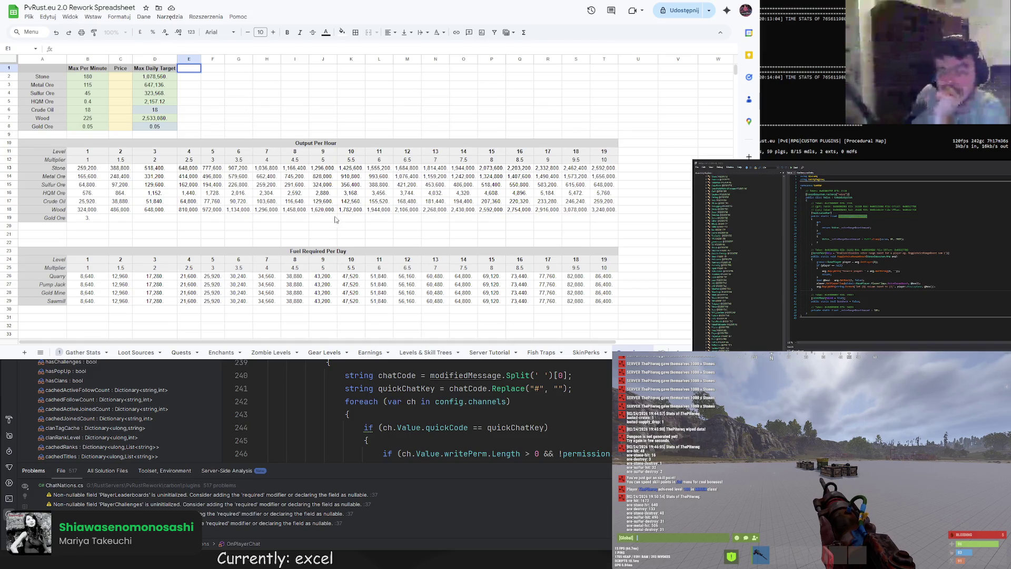
Inspect the level 19 output formulas in T17 and T18, then switch to Levels And Economy Rework V2
left_click(415, 227)
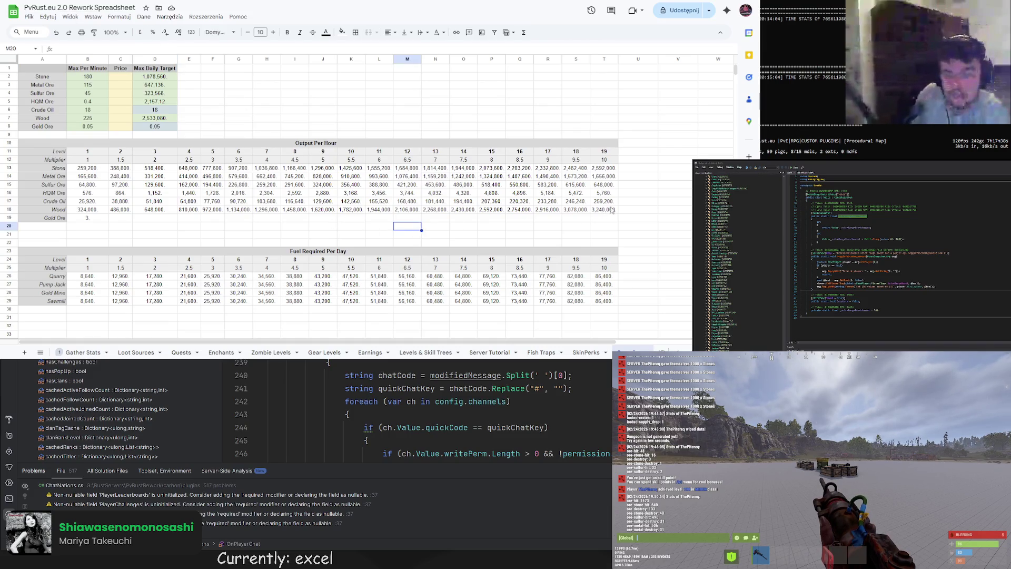
scroll(456, 227, "down", 3)
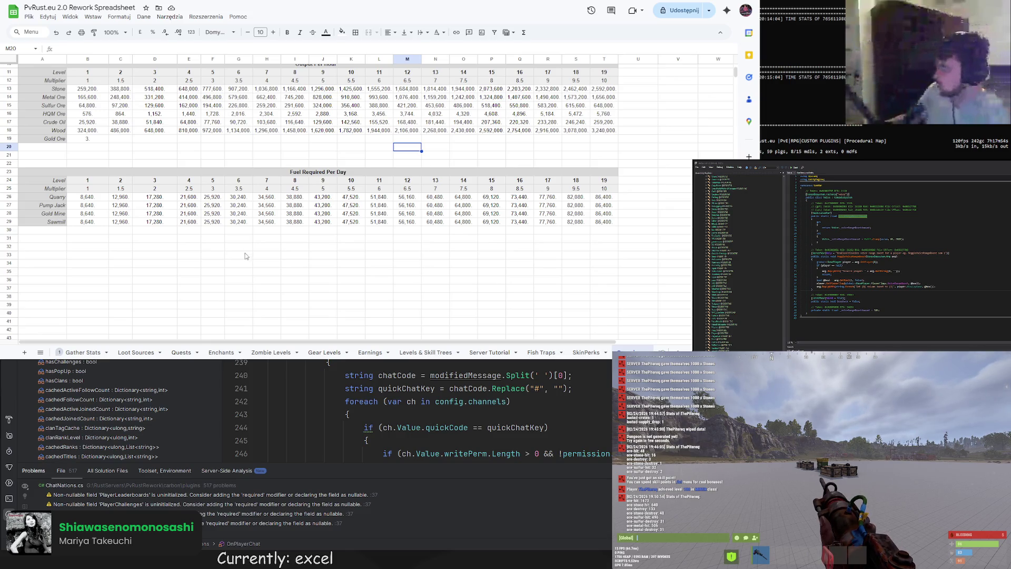
scroll(548, 192, "up", 2)
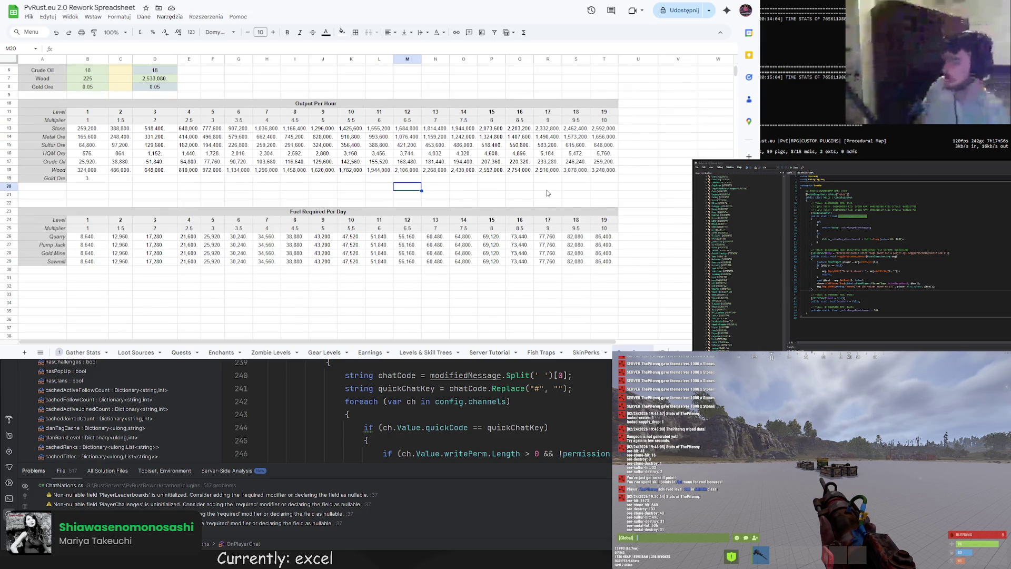
scroll(339, 196, "down", 2)
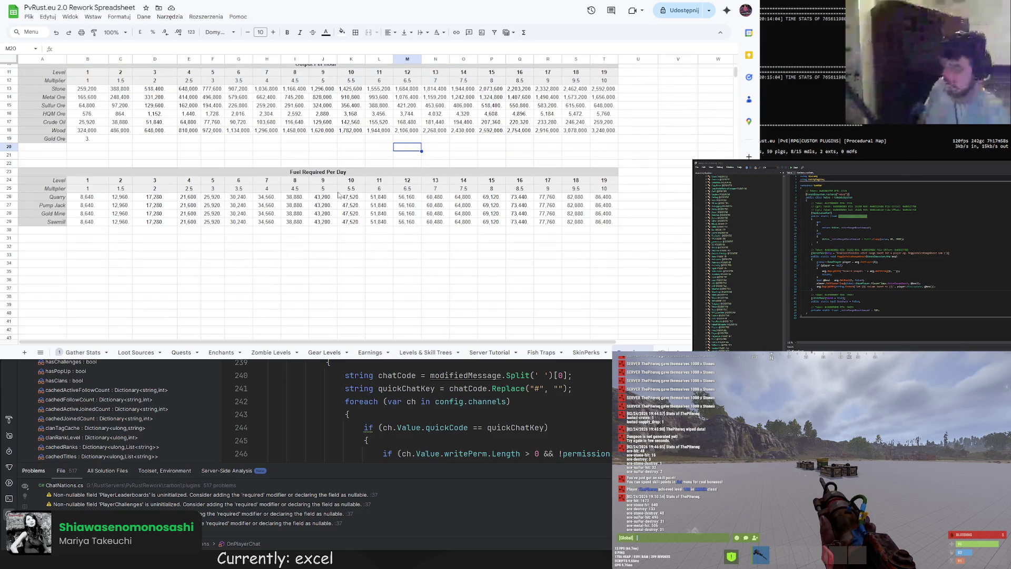
left_click(608, 131)
left_click(604, 125)
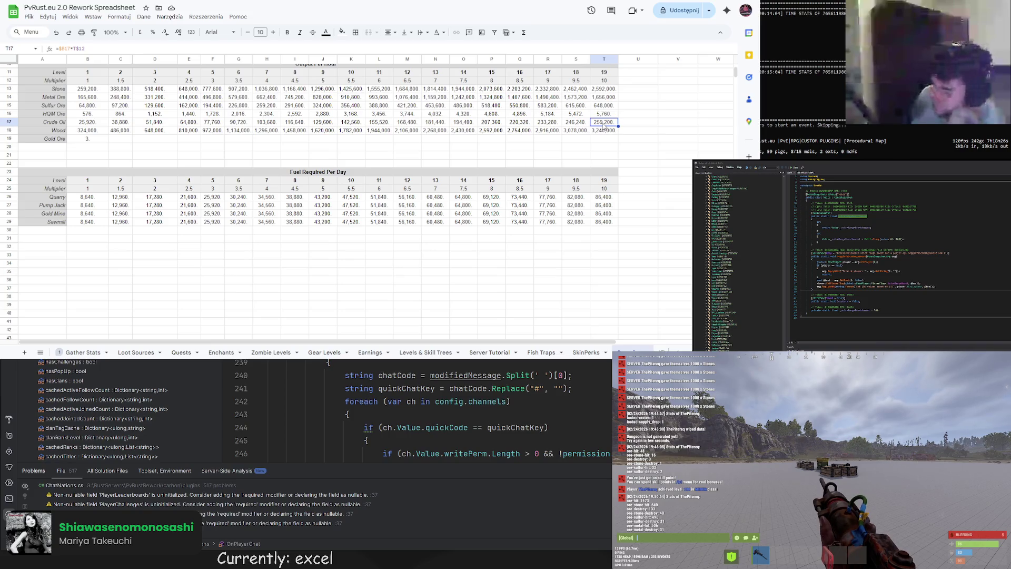
key("ctrl+Tab")
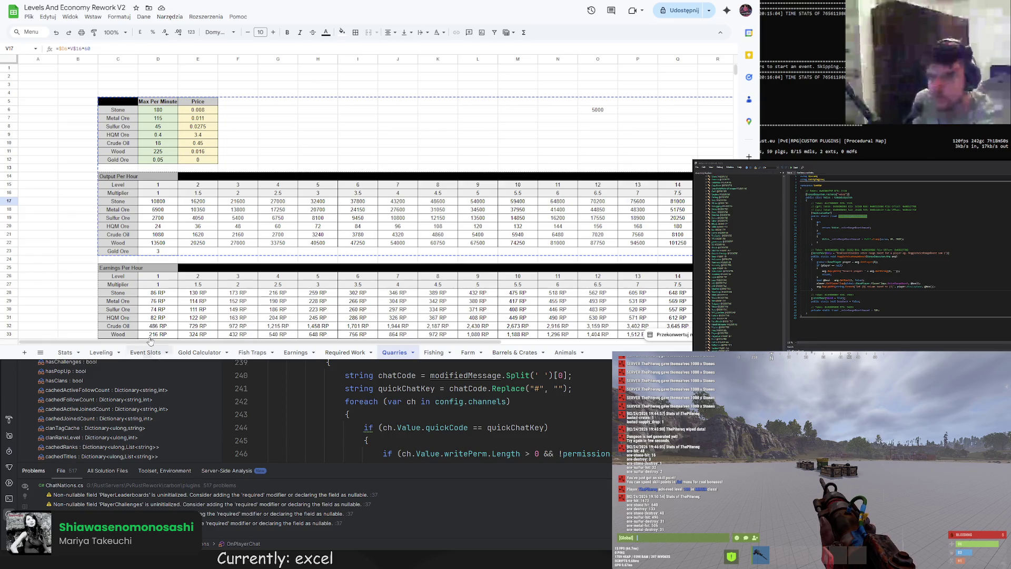
Return to the PvRust.eu 2.0 Rework Spreadsheet and check the level 19 multiplier in T25
key("ctrl+Tab")
scroll(188, 106, "up", 2)
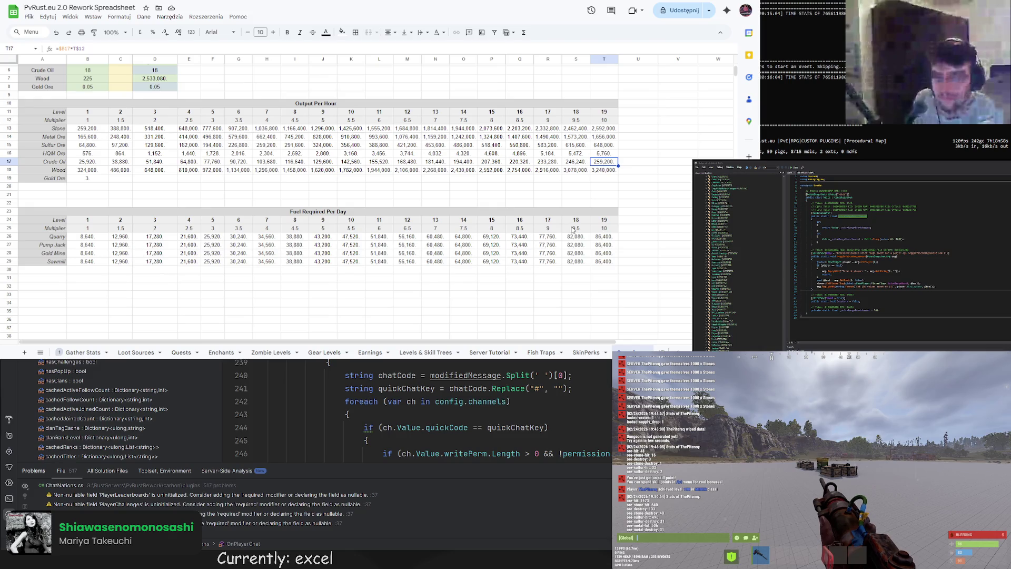
left_click(601, 230)
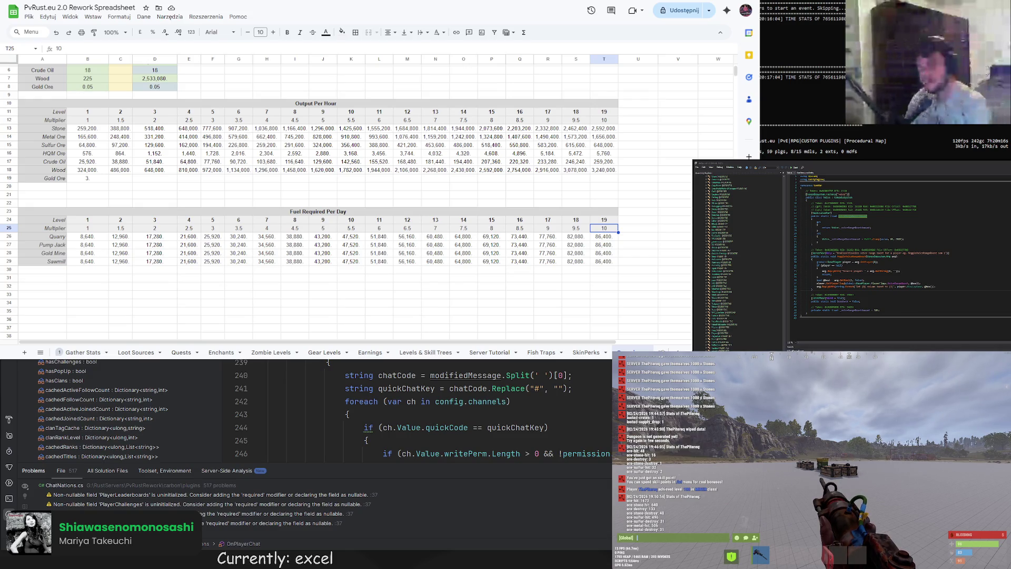
left_click(211, 263)
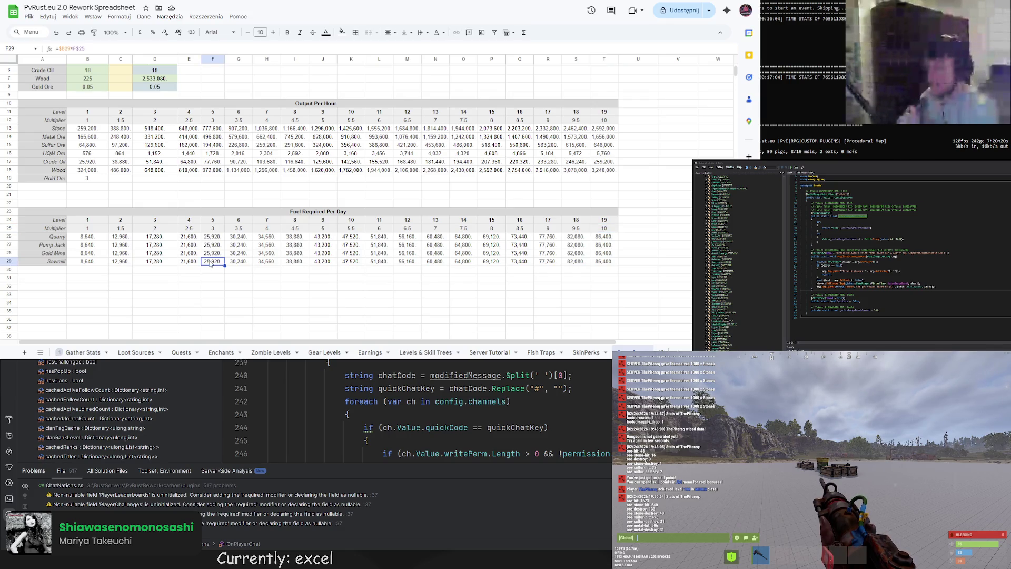
scroll(199, 260, "up", 2)
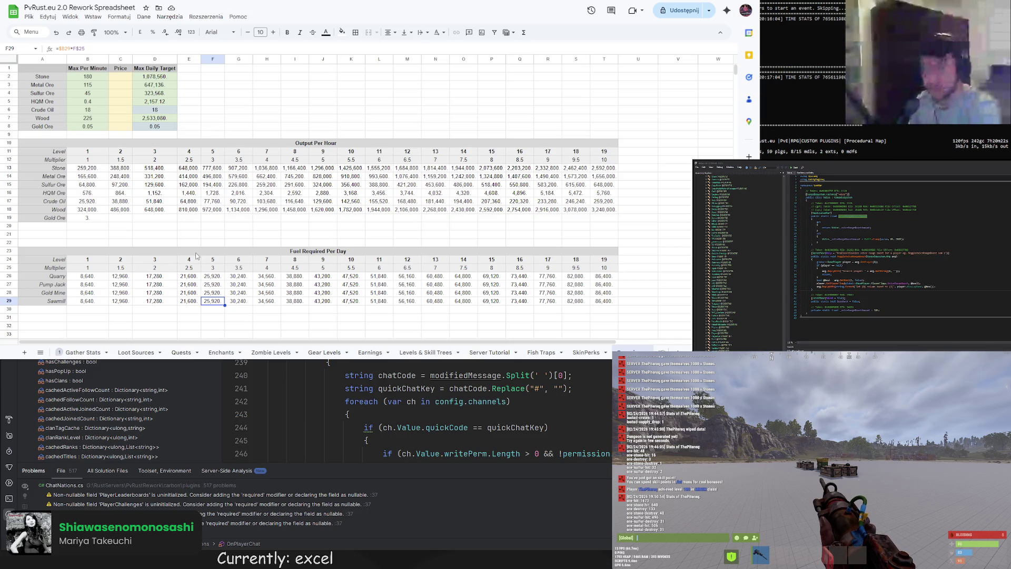